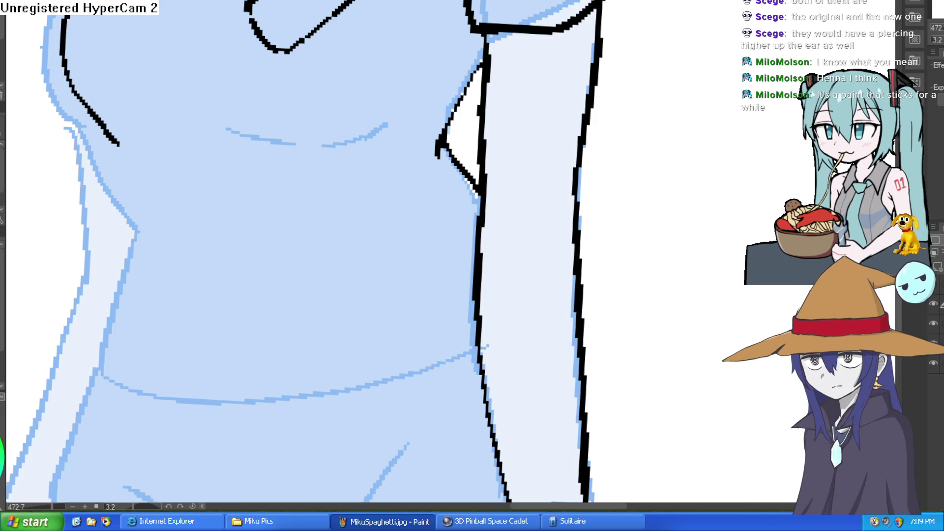
# - Undo a stray stroke, then ink the chest line, left torso contour and underbust line
pyautogui.moveTo(671, 214); pyautogui.dragTo(716, 205)
pyautogui.hotkey('ctrl', 'z')
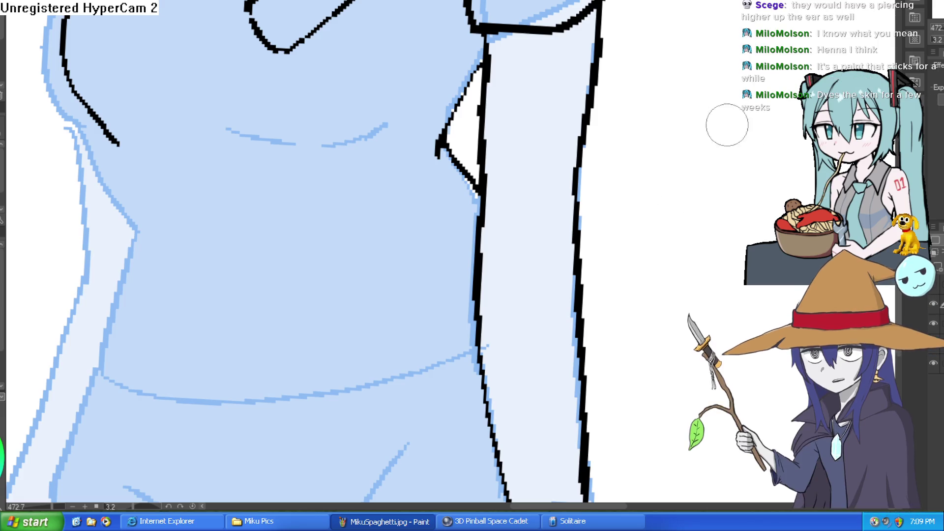
pyautogui.scroll(-4, 711, 133)
pyautogui.moveTo(711, 133); pyautogui.dragTo(625, 79)
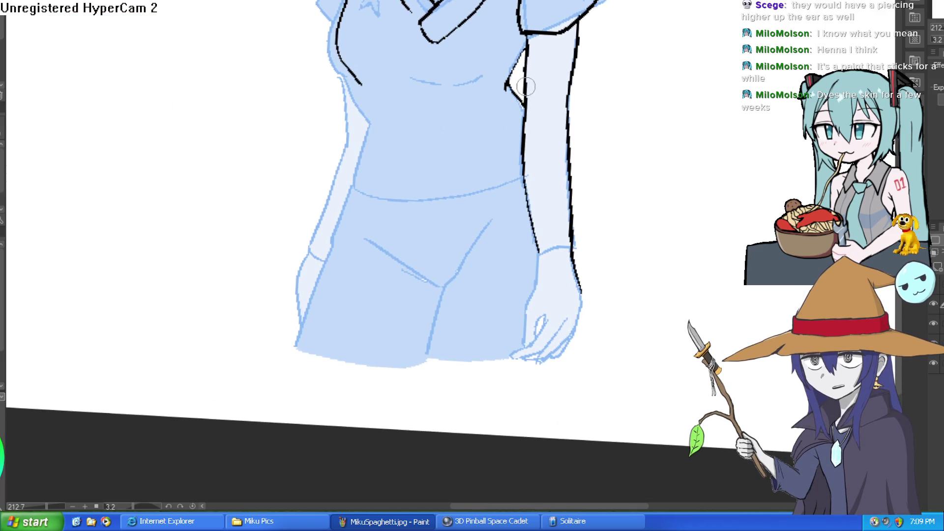
pyautogui.moveTo(427, 79)
pyautogui.mouseDown()
pyautogui.moveTo(473, 89)
pyautogui.moveTo(496, 71)
pyautogui.mouseUp()
pyautogui.moveTo(353, 77)
pyautogui.mouseDown()
pyautogui.moveTo(383, 120)
pyautogui.moveTo(413, 131)
pyautogui.moveTo(397, 136)
pyautogui.mouseUp()
pyautogui.moveTo(384, 124)
pyautogui.mouseDown()
pyautogui.moveTo(393, 133)
pyautogui.moveTo(348, 186)
pyautogui.mouseUp()
# - Ink the left shoulder and sleeve edge, short lines under the chest, and the shirt's waistline
pyautogui.moveTo(639, 142); pyautogui.dragTo(599, 288)
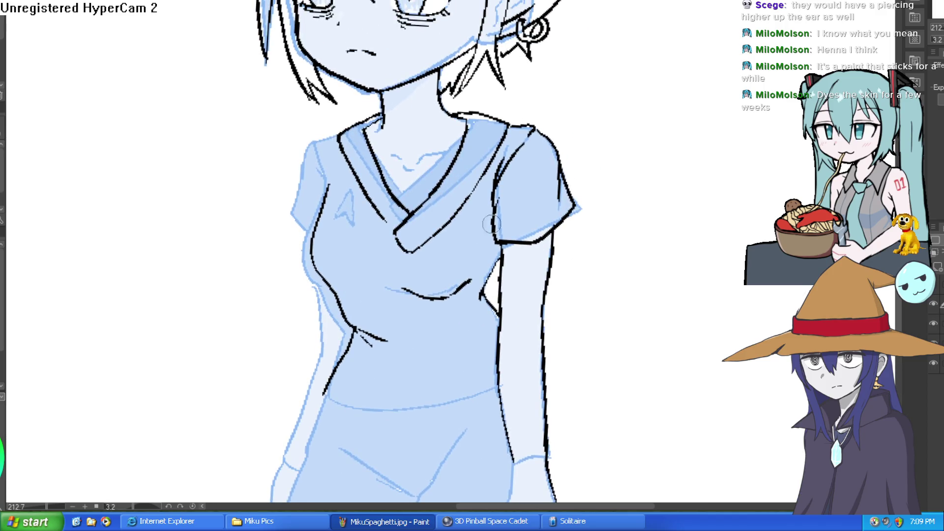
pyautogui.moveTo(326, 148)
pyautogui.mouseDown()
pyautogui.moveTo(293, 219)
pyautogui.moveTo(314, 236)
pyautogui.mouseUp()
pyautogui.moveTo(547, 302)
pyautogui.mouseDown()
pyautogui.moveTo(532, 272)
pyautogui.moveTo(466, 224)
pyautogui.moveTo(492, 145)
pyautogui.mouseUp()
pyautogui.moveTo(350, 188)
pyautogui.mouseDown()
pyautogui.moveTo(391, 185)
pyautogui.moveTo(427, 164)
pyautogui.mouseUp()
pyautogui.moveTo(270, 238)
pyautogui.mouseDown()
pyautogui.moveTo(409, 240)
pyautogui.moveTo(443, 230)
pyautogui.mouseUp()
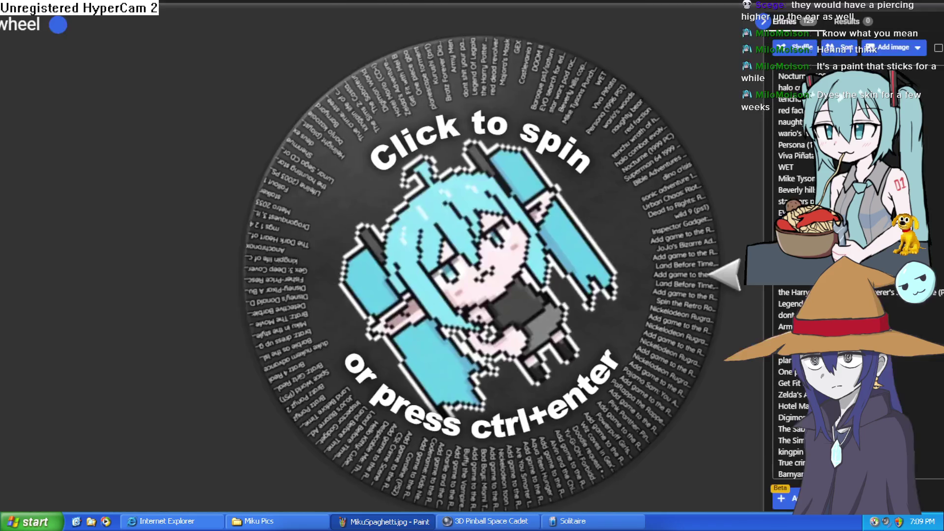
# - Spin the wheel, select the winning Barbie island princess entry, and close the winner pop-up
pyautogui.click(539, 277)
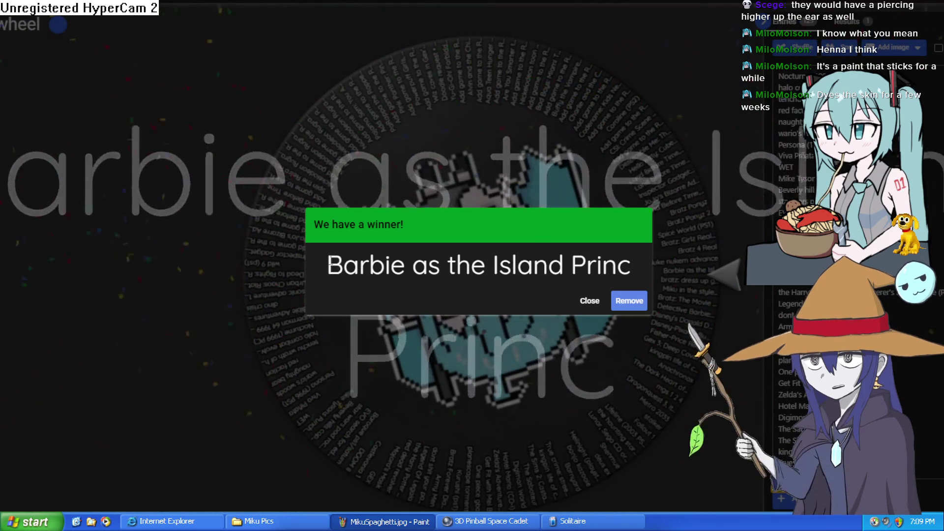
pyautogui.moveTo(339, 268)
pyautogui.mouseDown()
pyautogui.moveTo(517, 259)
pyautogui.moveTo(632, 268)
pyautogui.mouseUp()
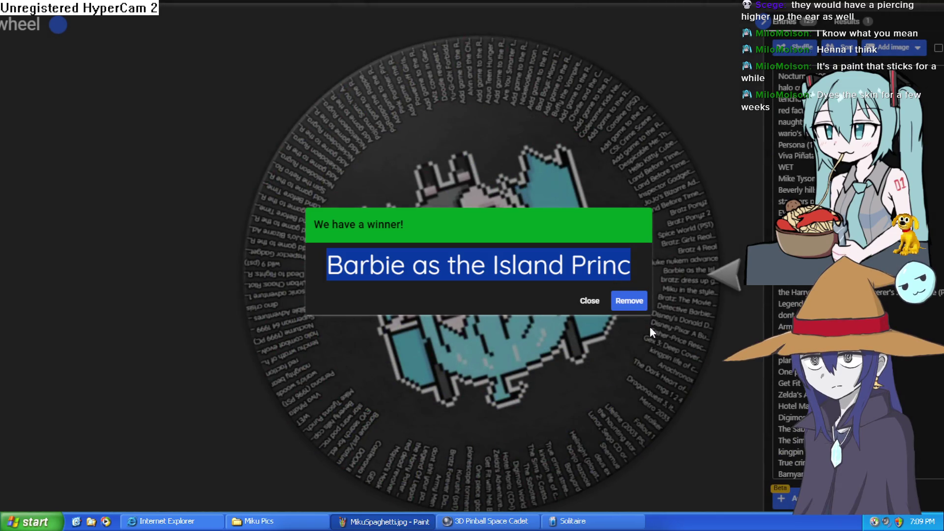
pyautogui.click(590, 304)
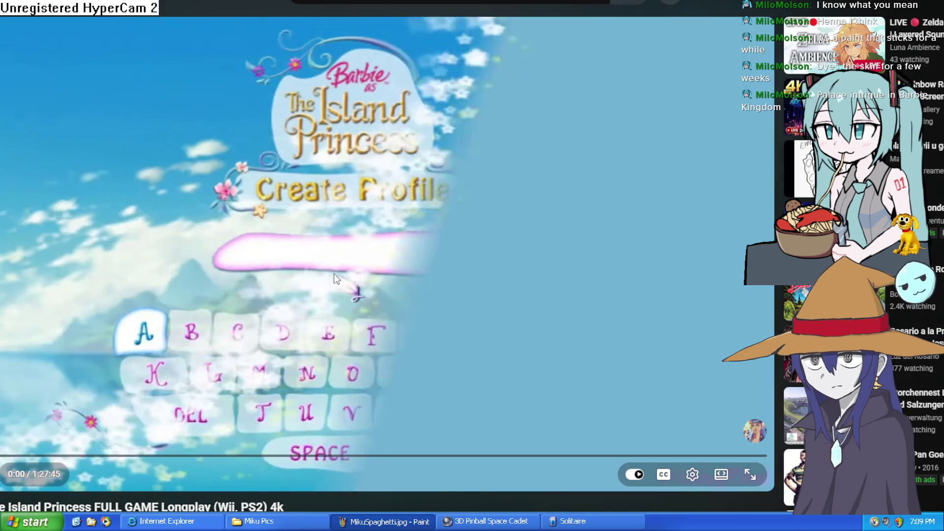
# - Skip the longplay video ahead to about the 11-minute mark
pyautogui.click(43, 456)
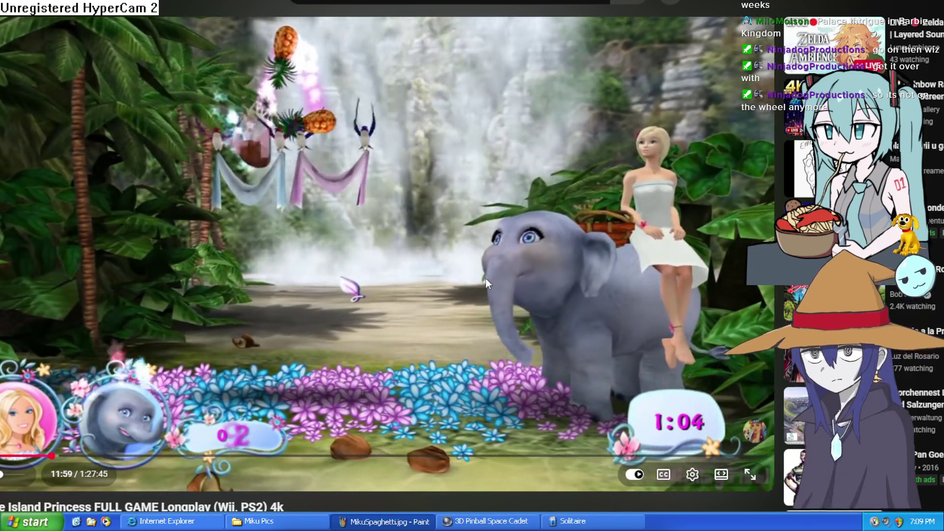
# - Pause the YouTube video and return to the Clip Studio Paint drawing
pyautogui.click(653, 58)
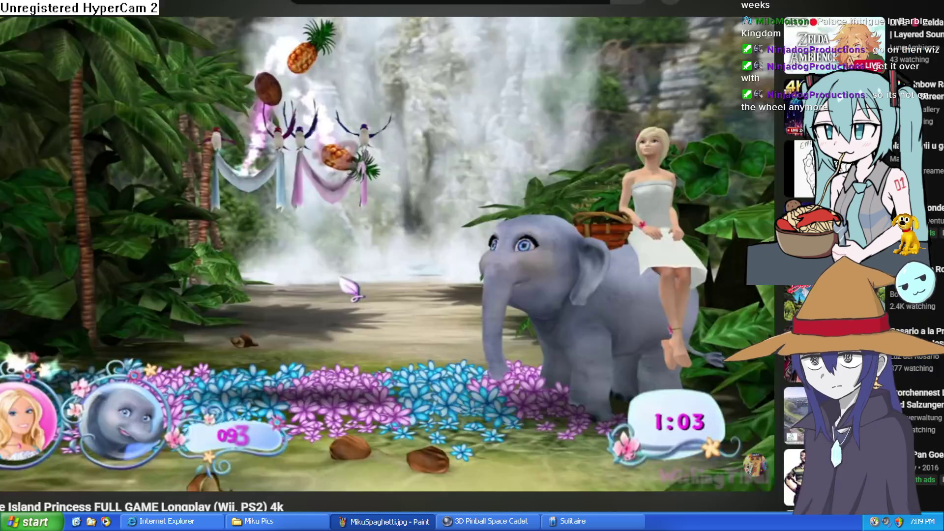
pyautogui.moveTo(441, 227)
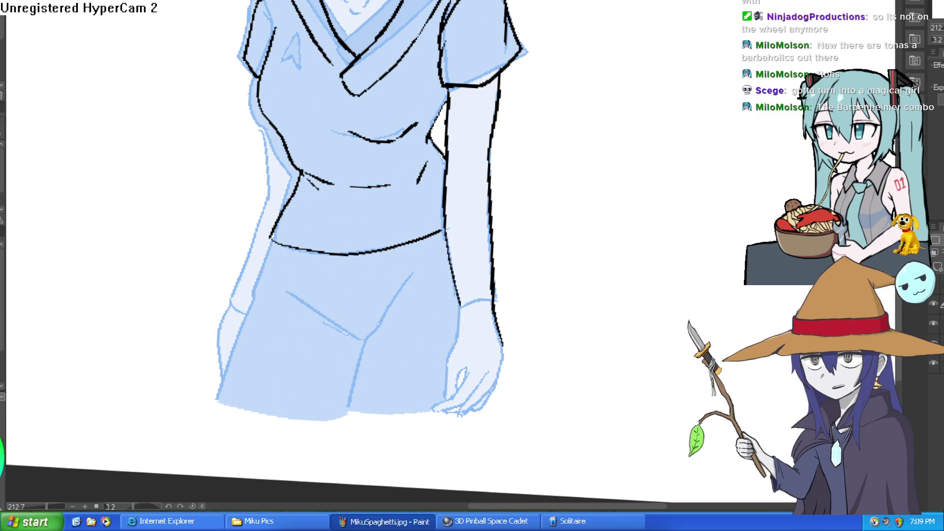
# - Undo a test stroke, centre the forearm, and draw two curved bracelet lines across the wrist
pyautogui.moveTo(552, 209); pyautogui.dragTo(588, 287)
pyautogui.hotkey('ctrl', 'z')
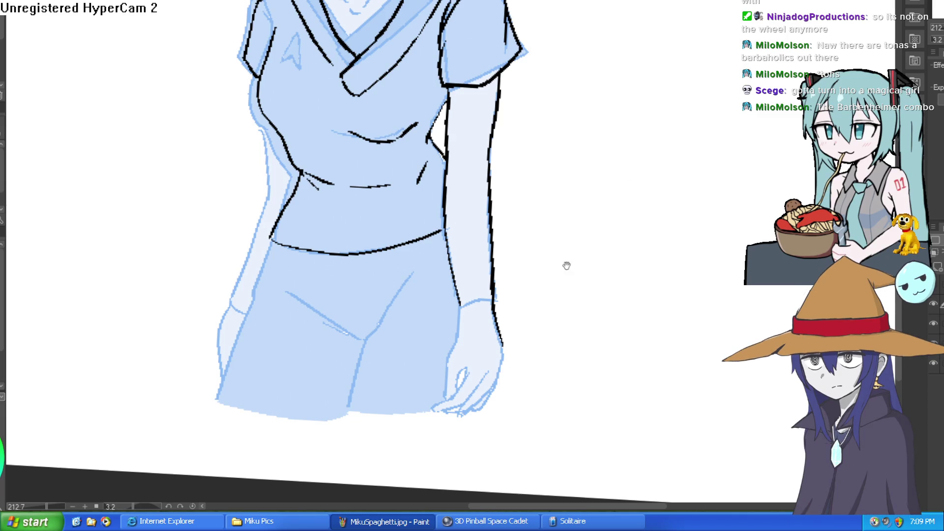
pyautogui.moveTo(511, 268); pyautogui.dragTo(472, 240)
pyautogui.moveTo(416, 280)
pyautogui.mouseDown()
pyautogui.moveTo(455, 271)
pyautogui.moveTo(412, 283)
pyautogui.mouseUp()
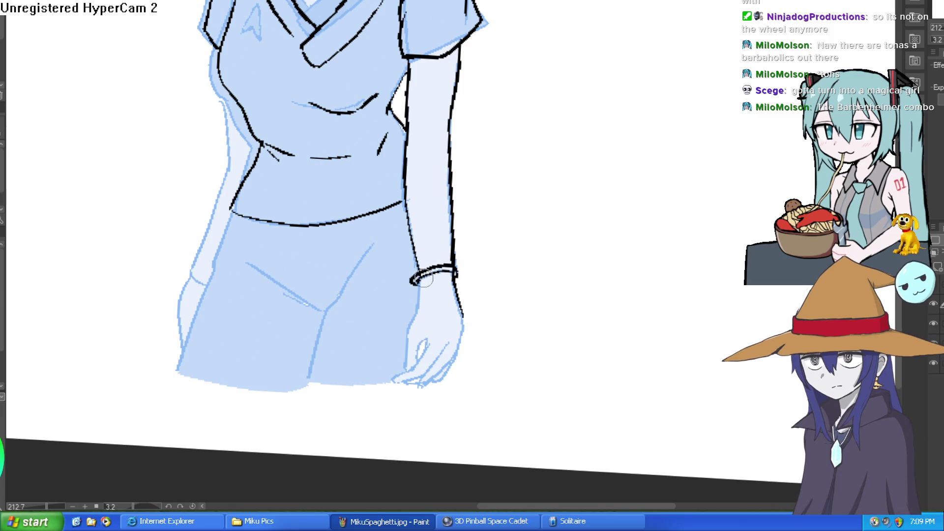
pyautogui.moveTo(416, 270)
pyautogui.mouseDown()
pyautogui.moveTo(457, 255)
pyautogui.moveTo(445, 247)
pyautogui.moveTo(413, 275)
pyautogui.mouseUp()
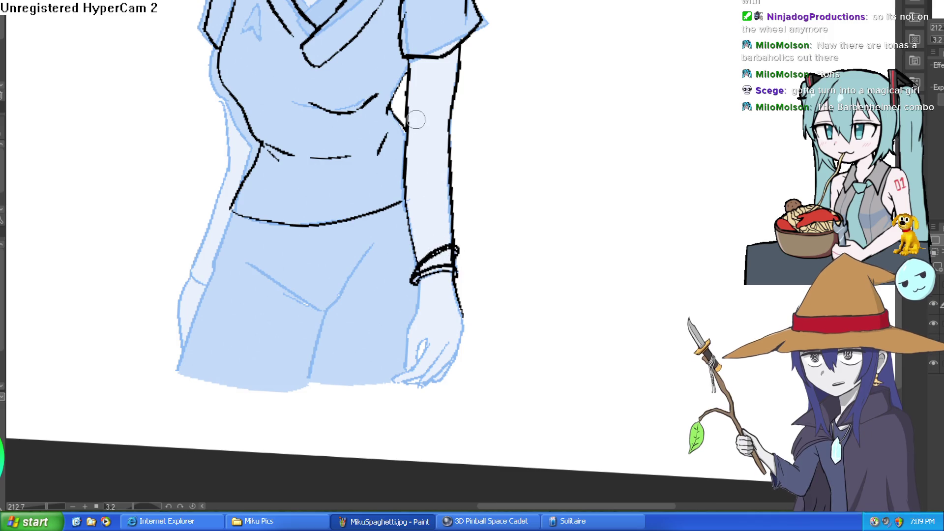
# - Enlarge the brush and rotate the canvas view from -7.8° to nearly level
pyautogui.press(']')
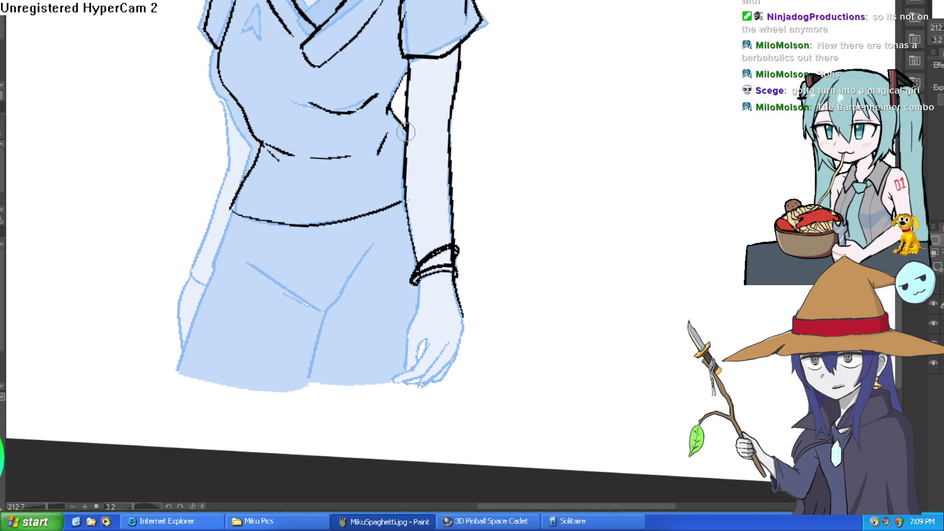
pyautogui.moveTo(461, 227)
pyautogui.mouseDown()
pyautogui.moveTo(529, 212)
pyautogui.moveTo(459, 256)
pyautogui.mouseUp()
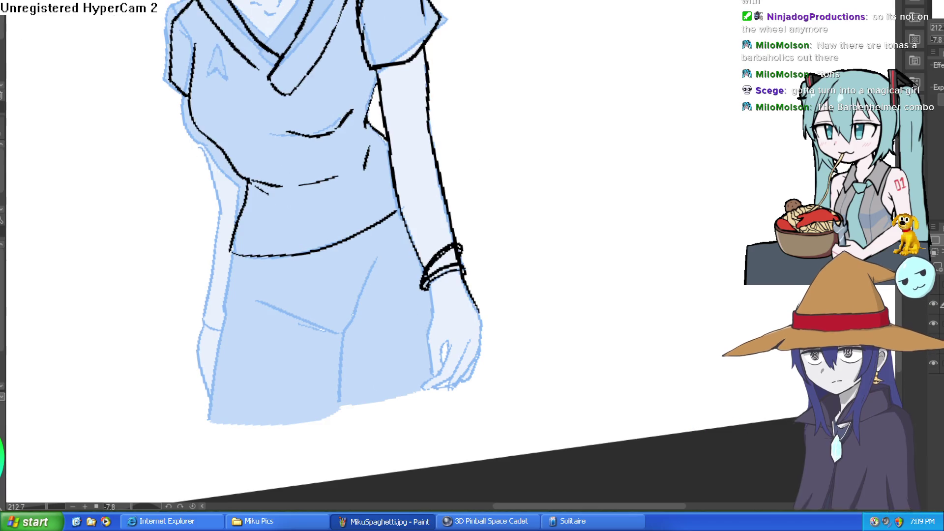
pyautogui.moveTo(626, 72); pyautogui.dragTo(644, 80)
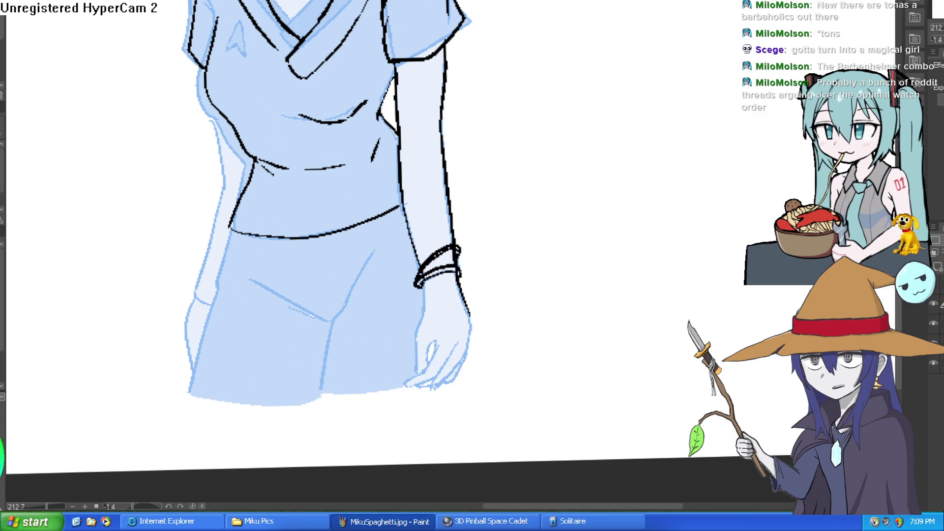
pyautogui.moveTo(508, 152); pyautogui.dragTo(556, 145)
pyautogui.hotkey('ctrl', 'z')
# - Zoom in on the cuff, rotate the bracelet level, and erase the inner bracelet line
pyautogui.moveTo(541, 98)
pyautogui.mouseDown()
pyautogui.moveTo(651, 158)
pyautogui.moveTo(590, 228)
pyautogui.mouseUp()
pyautogui.scroll(5, 652, 162)
pyautogui.moveTo(652, 162)
pyautogui.mouseDown()
pyautogui.moveTo(669, 227)
pyautogui.moveTo(668, 288)
pyautogui.mouseUp()
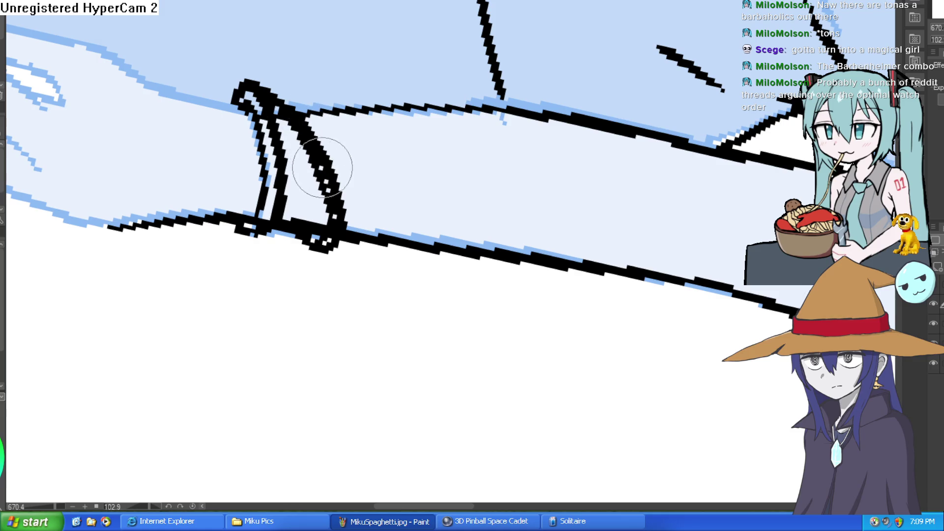
pyautogui.press(']')
pyautogui.moveTo(317, 162)
pyautogui.mouseDown()
pyautogui.moveTo(314, 130)
pyautogui.moveTo(339, 157)
pyautogui.moveTo(334, 237)
pyautogui.mouseUp()
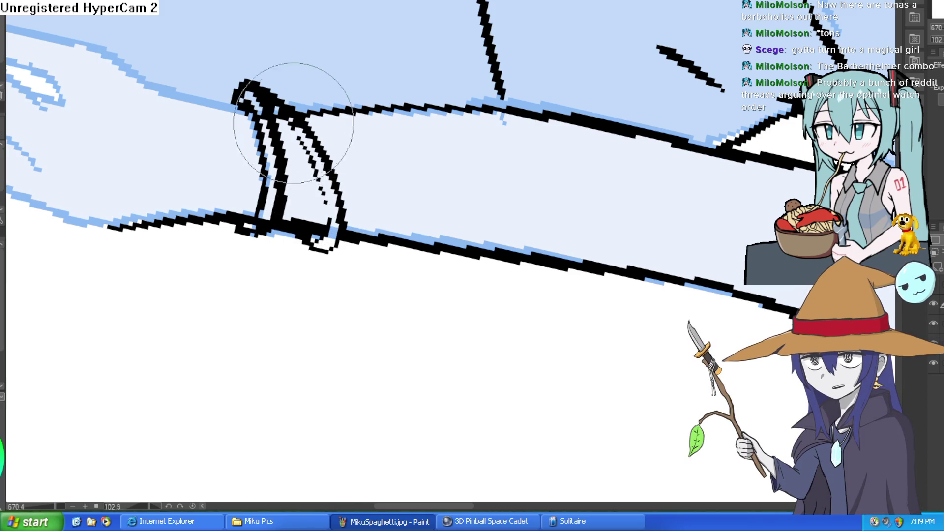
# - Redraw the inner bracelet band with a smaller pen, then zoom out to the shirt and arm
pyautogui.press('p')
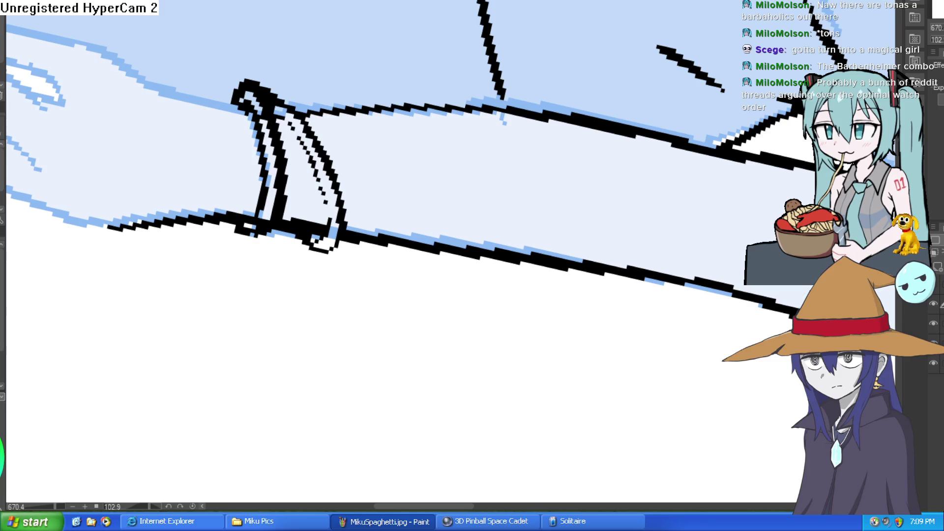
pyautogui.moveTo(281, 124); pyautogui.dragTo(301, 146)
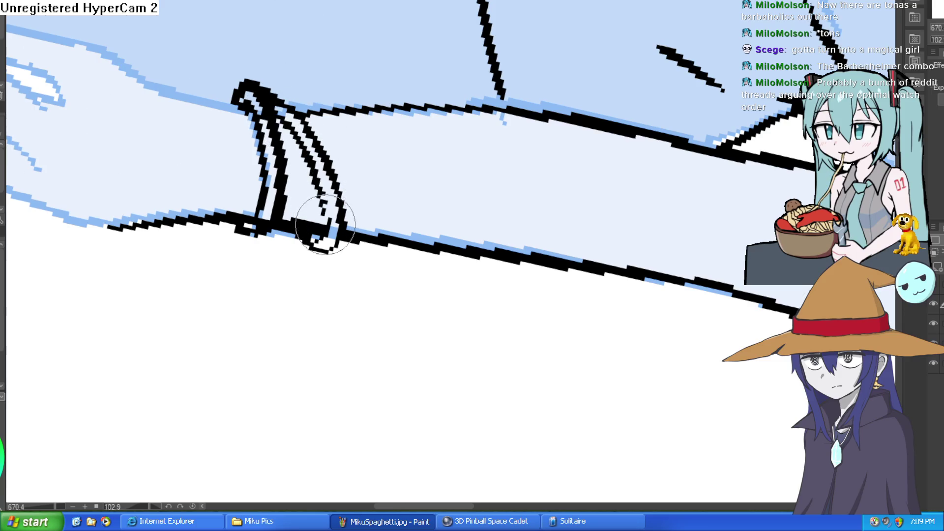
pyautogui.moveTo(362, 194)
pyautogui.mouseDown()
pyautogui.moveTo(360, 218)
pyautogui.moveTo(254, 117)
pyautogui.mouseUp()
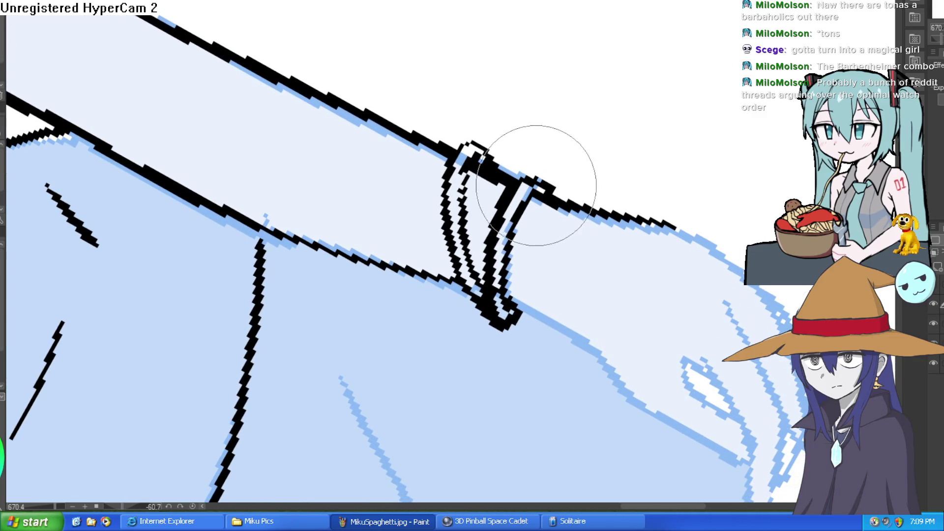
pyautogui.moveTo(543, 184)
pyautogui.mouseDown()
pyautogui.moveTo(649, 154)
pyautogui.moveTo(603, 259)
pyautogui.mouseUp()
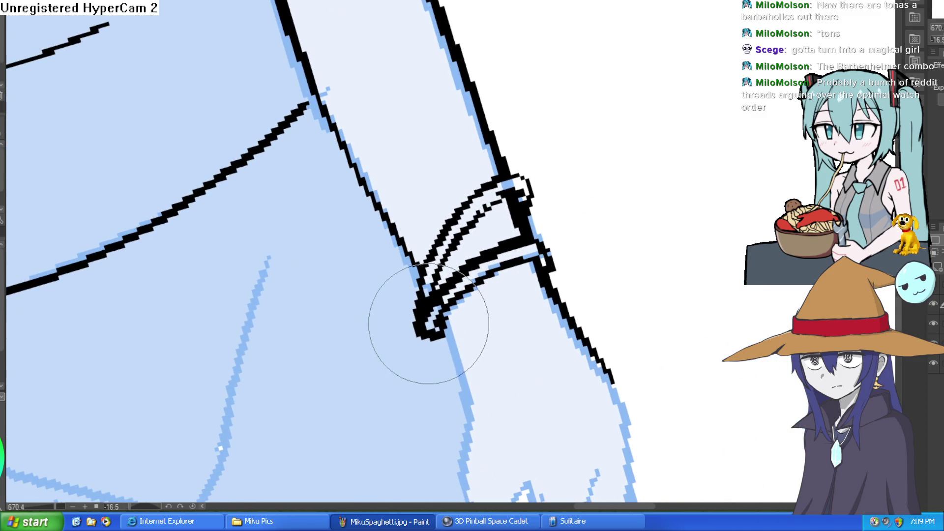
pyautogui.scroll(-5, 540, 247)
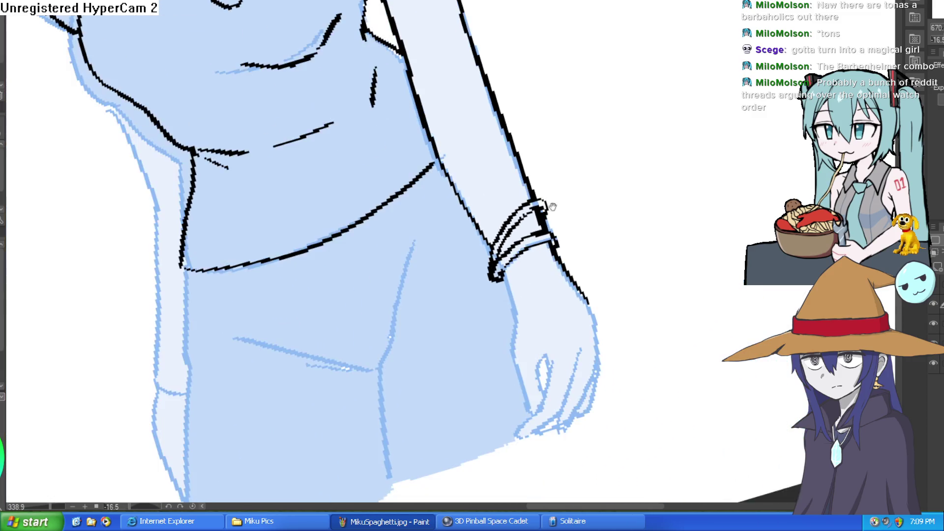
pyautogui.moveTo(624, 194)
pyautogui.mouseDown()
pyautogui.moveTo(626, 43)
pyautogui.moveTo(552, 265)
pyautogui.mouseUp()
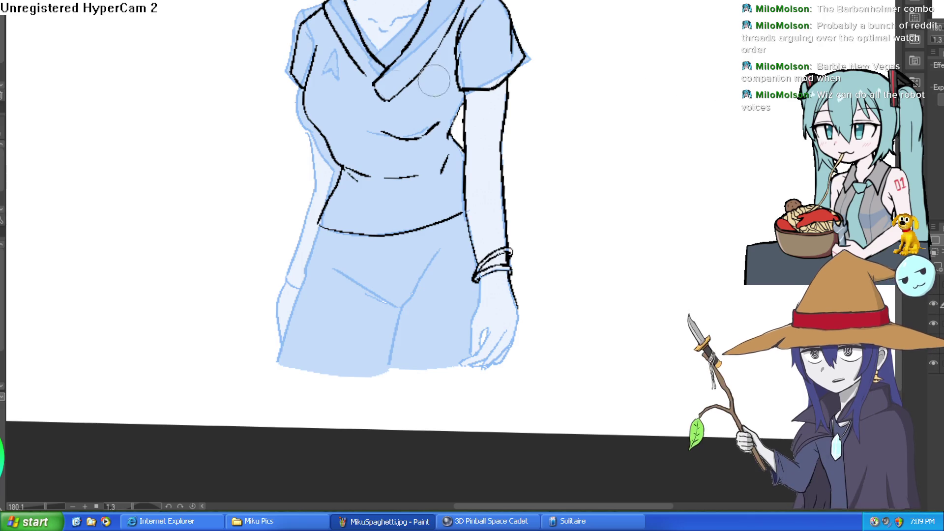
# - Ink a short line on the torso's side and the shirt's left side down to the hip
pyautogui.moveTo(544, 179); pyautogui.dragTo(502, 133)
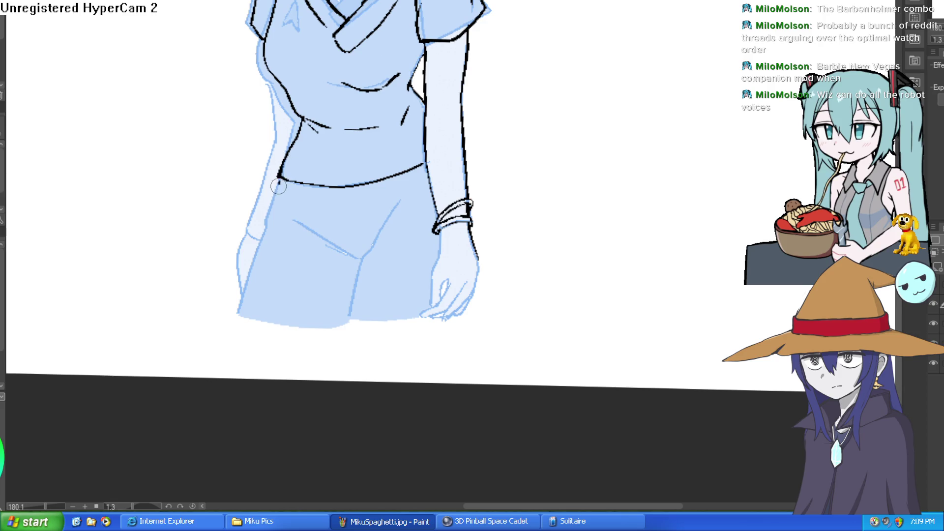
pyautogui.scroll(-2, 684, 144)
pyautogui.scroll(4, 543, 182)
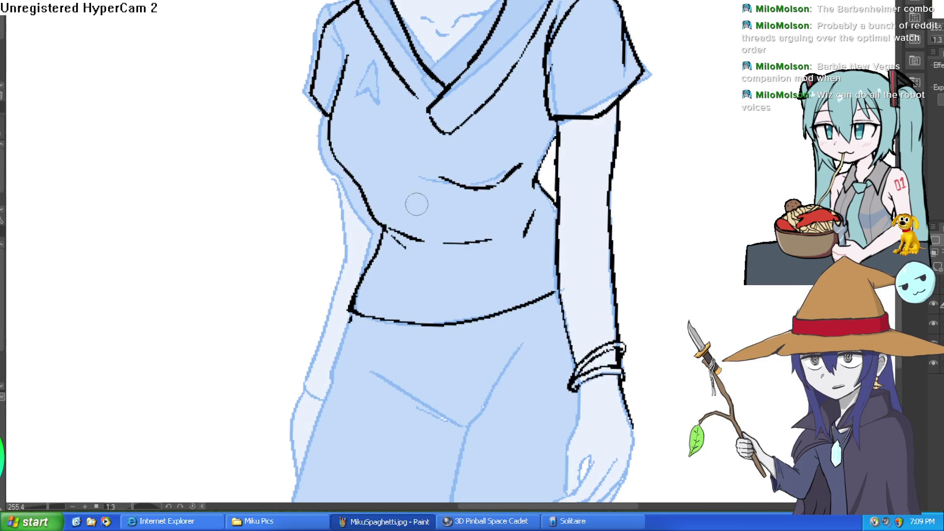
pyautogui.moveTo(543, 170); pyautogui.dragTo(536, 190)
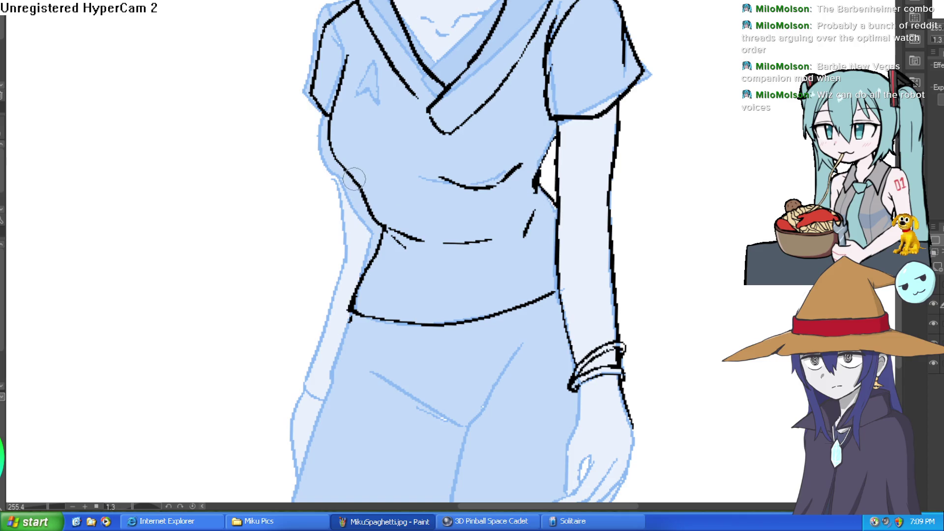
pyautogui.moveTo(561, 129); pyautogui.dragTo(536, 210)
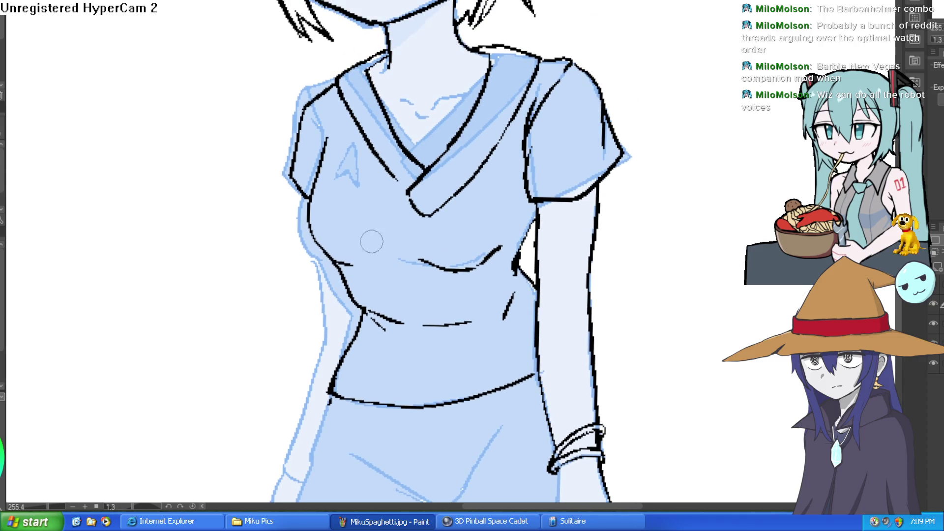
pyautogui.moveTo(312, 239)
pyautogui.mouseDown()
pyautogui.moveTo(347, 333)
pyautogui.moveTo(363, 197)
pyautogui.moveTo(290, 404)
pyautogui.mouseUp()
pyautogui.scroll(-3, 586, 177)
pyautogui.moveTo(585, 177)
pyautogui.mouseDown()
pyautogui.moveTo(517, 228)
pyautogui.moveTo(511, 213)
pyautogui.mouseUp()
pyautogui.scroll(5, 511, 213)
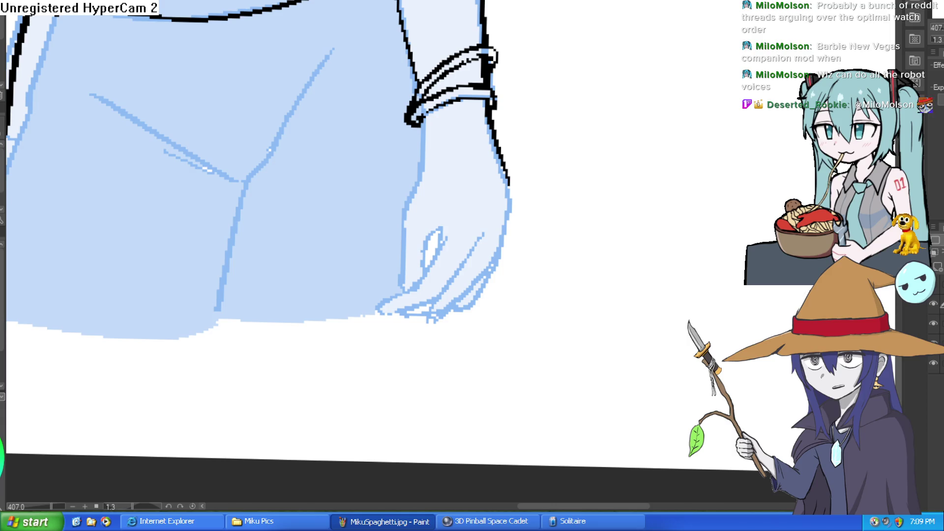
# - Ink both forearm outlines, the hand's edge and the fingertip curve, undoing a stray trial line
pyautogui.moveTo(608, 142); pyautogui.dragTo(678, 116)
pyautogui.hotkey('ctrl', 'z')
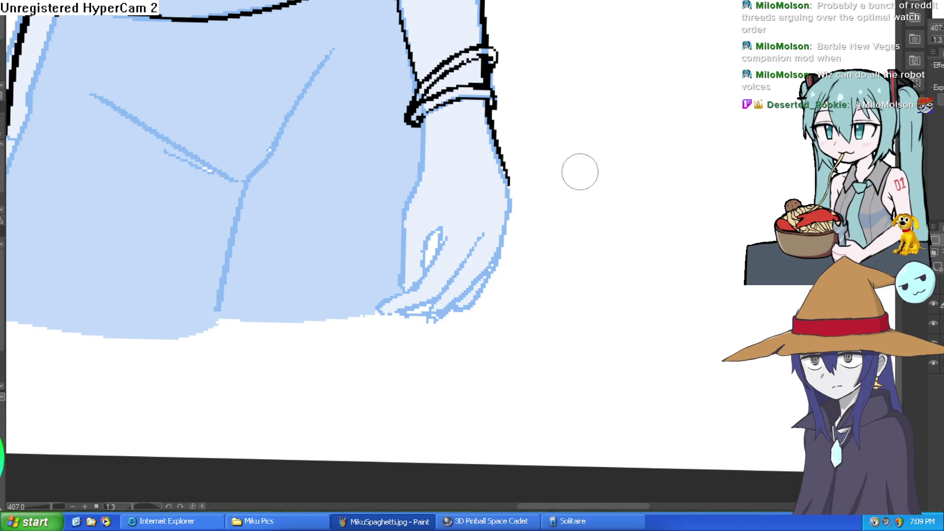
pyautogui.moveTo(503, 177)
pyautogui.mouseDown()
pyautogui.moveTo(508, 219)
pyautogui.moveTo(478, 281)
pyautogui.moveTo(436, 313)
pyautogui.mouseUp()
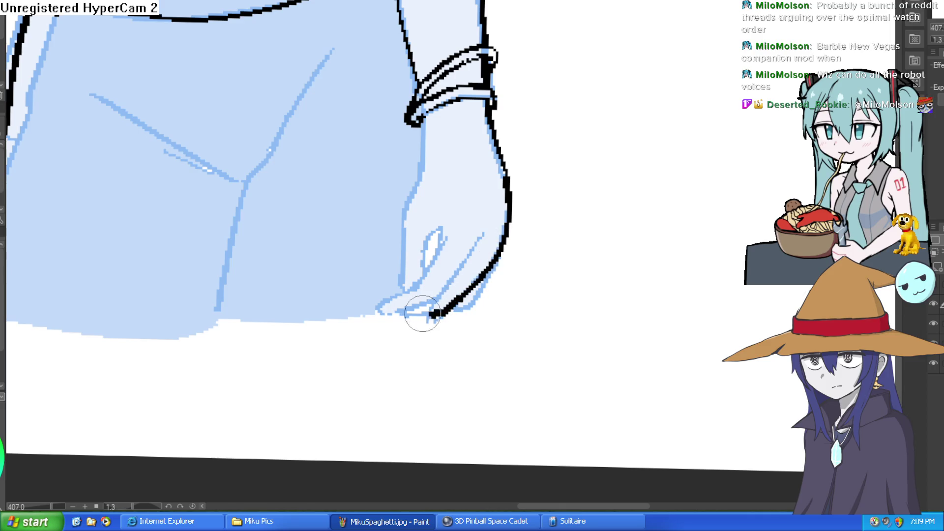
pyautogui.moveTo(481, 236)
pyautogui.mouseDown()
pyautogui.moveTo(440, 314)
pyautogui.moveTo(379, 312)
pyautogui.moveTo(420, 286)
pyautogui.moveTo(442, 232)
pyautogui.moveTo(424, 262)
pyautogui.mouseUp()
pyautogui.moveTo(415, 118); pyautogui.dragTo(403, 294)
pyautogui.scroll(5, 498, 230)
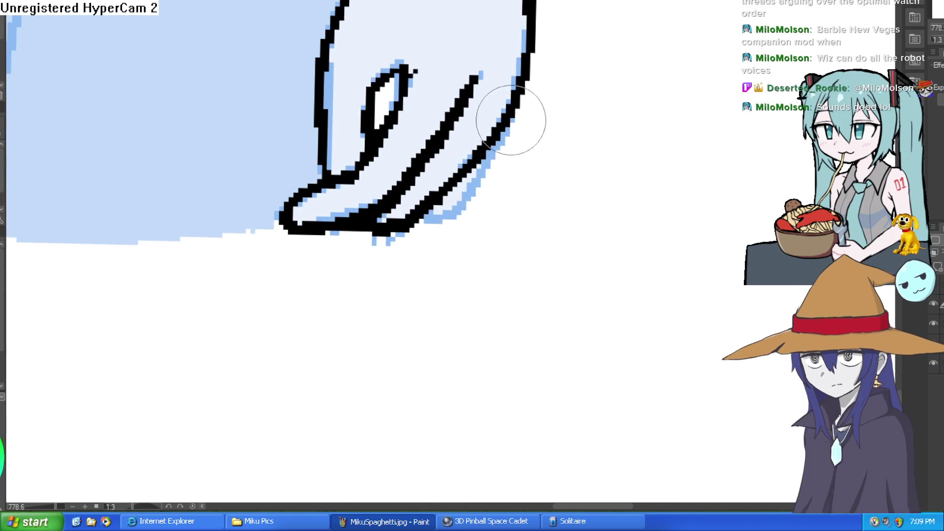
pyautogui.moveTo(499, 145)
pyautogui.mouseDown()
pyautogui.moveTo(457, 222)
pyautogui.moveTo(419, 229)
pyautogui.mouseUp()
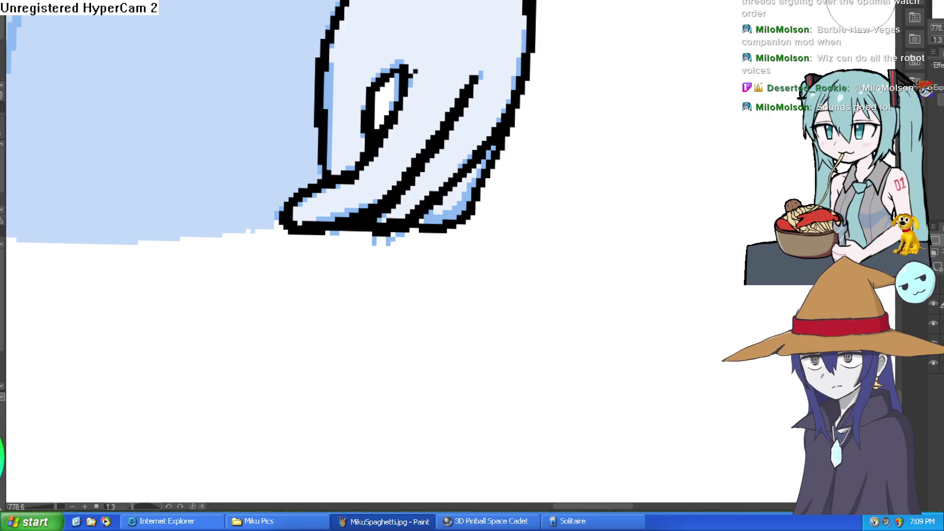
# - Zoom out and centre the face and ear, then switch to another open drawing
pyautogui.scroll(-3, 541, 206)
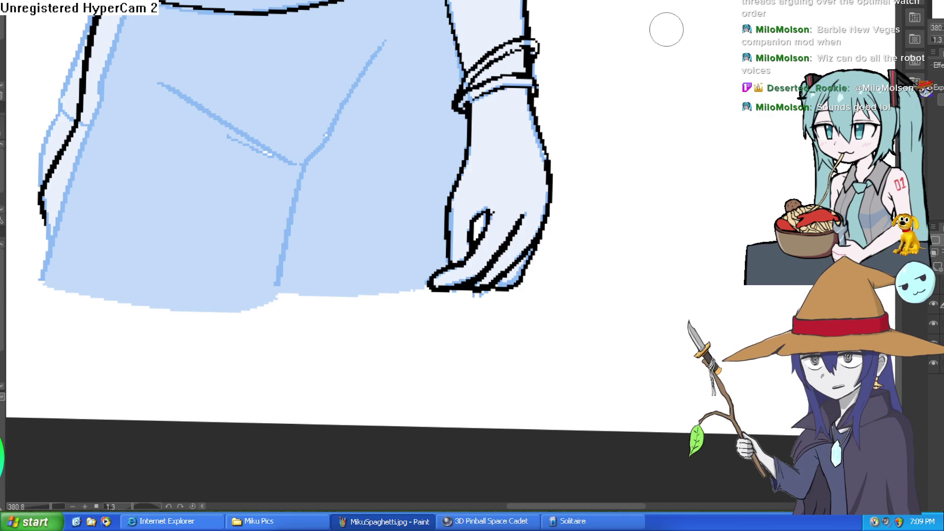
pyautogui.moveTo(663, 37); pyautogui.dragTo(643, 182)
pyautogui.scroll(2, 536, 63)
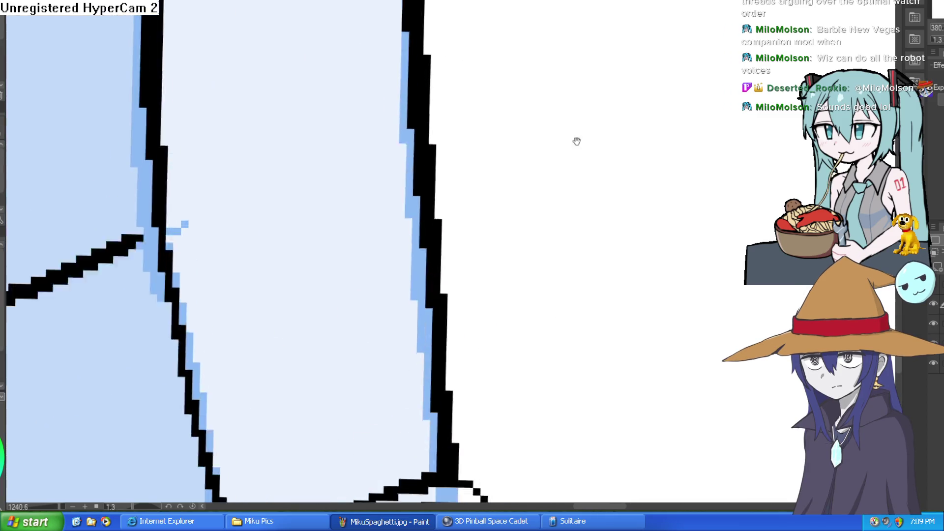
pyautogui.scroll(-4, 524, 254)
pyautogui.scroll(2, 588, 137)
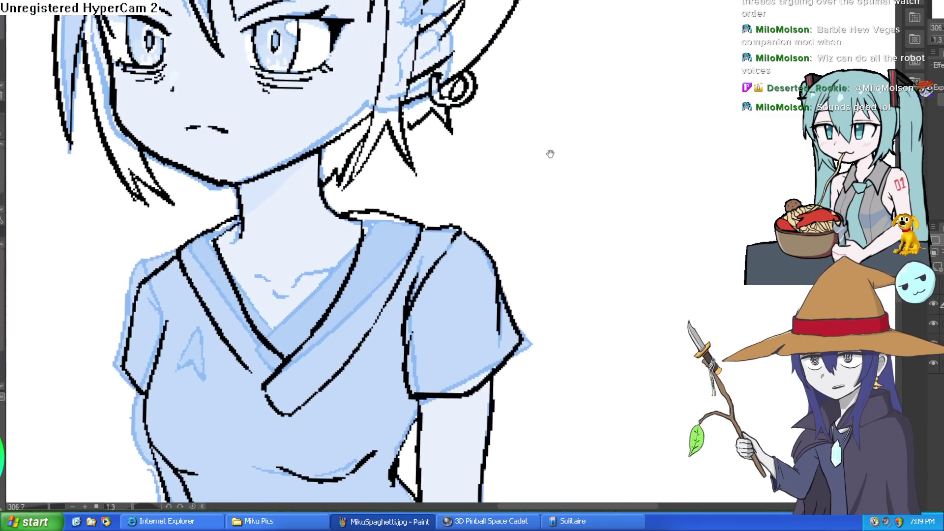
pyautogui.moveTo(547, 196); pyautogui.dragTo(517, 186)
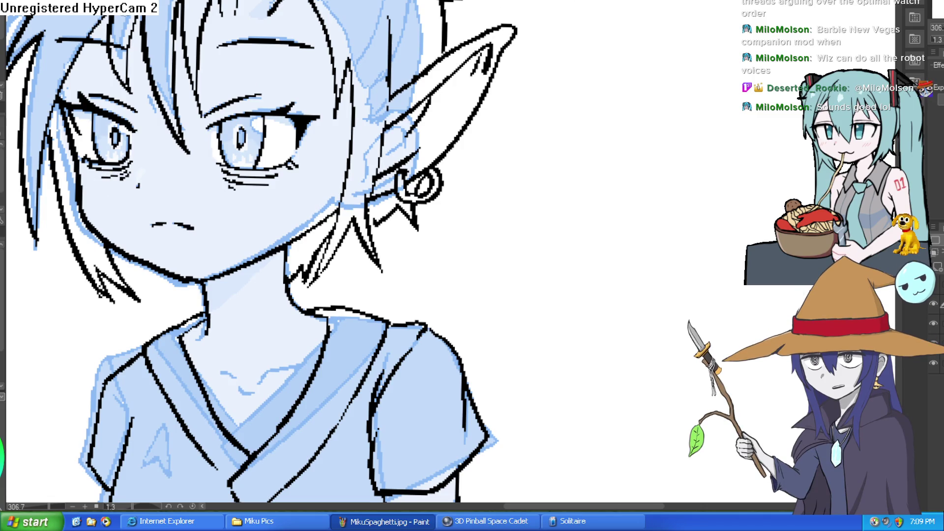
pyautogui.hotkey('ctrl', 'Tab')
pyautogui.hotkey('ctrl', 'Tab')
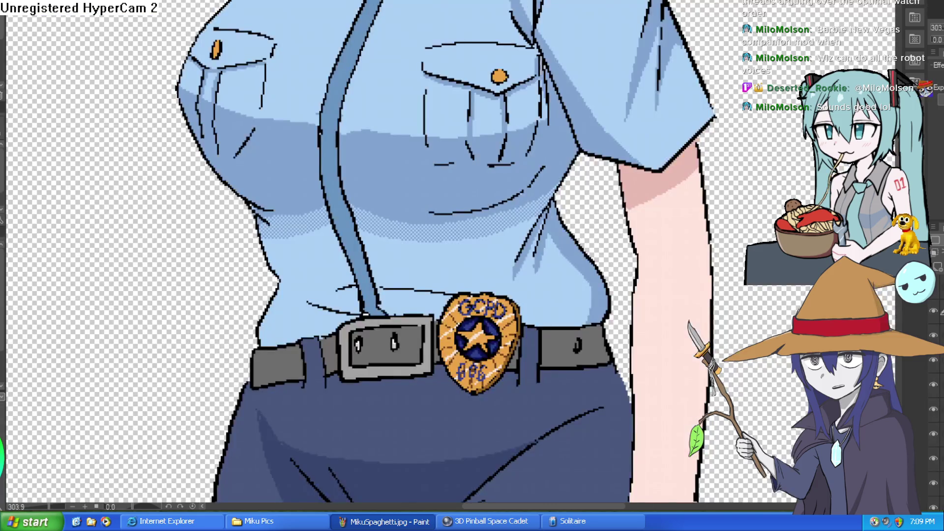
pyautogui.hotkey('ctrl', 'Tab')
pyautogui.scroll(5, 193, 176)
pyautogui.scroll(-3, 193, 176)
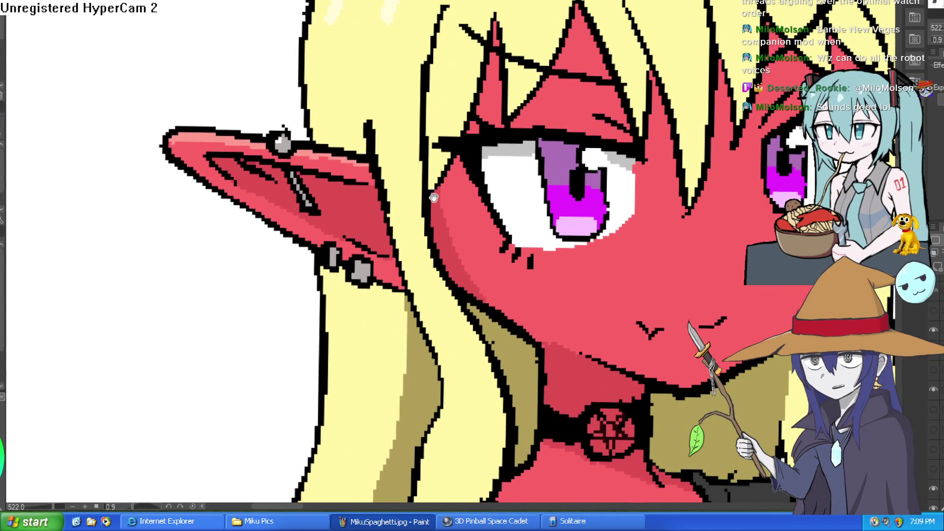
pyautogui.scroll(-2, 408, 204)
pyautogui.scroll(-1, 408, 204)
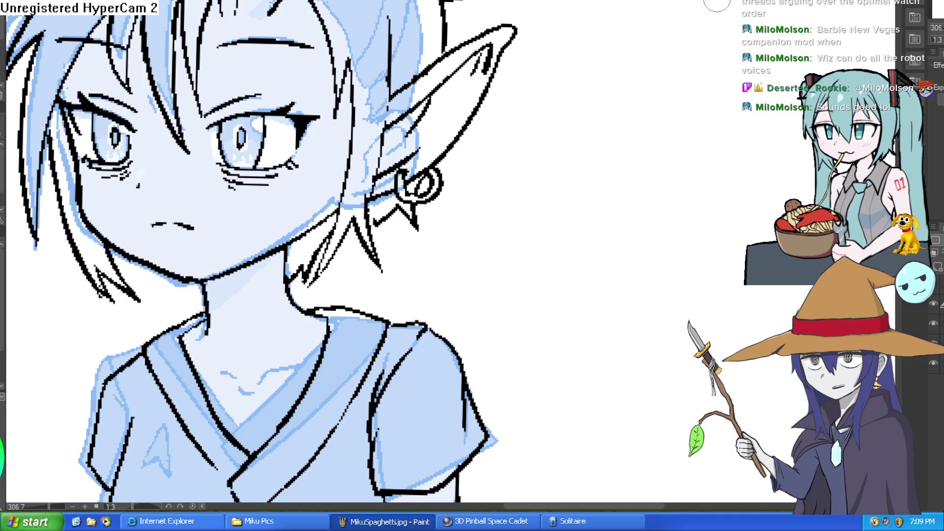
# - Undo a test stroke, frame the horns and upper hair, and ink lines near the right horn and forehead
pyautogui.moveTo(569, 143)
pyautogui.mouseDown()
pyautogui.moveTo(555, 185)
pyautogui.moveTo(615, 211)
pyautogui.mouseUp()
pyautogui.hotkey('ctrl', 'z')
pyautogui.scroll(-5, 695, 246)
pyautogui.moveTo(695, 247); pyautogui.dragTo(621, 203)
pyautogui.scroll(6, 446, 80)
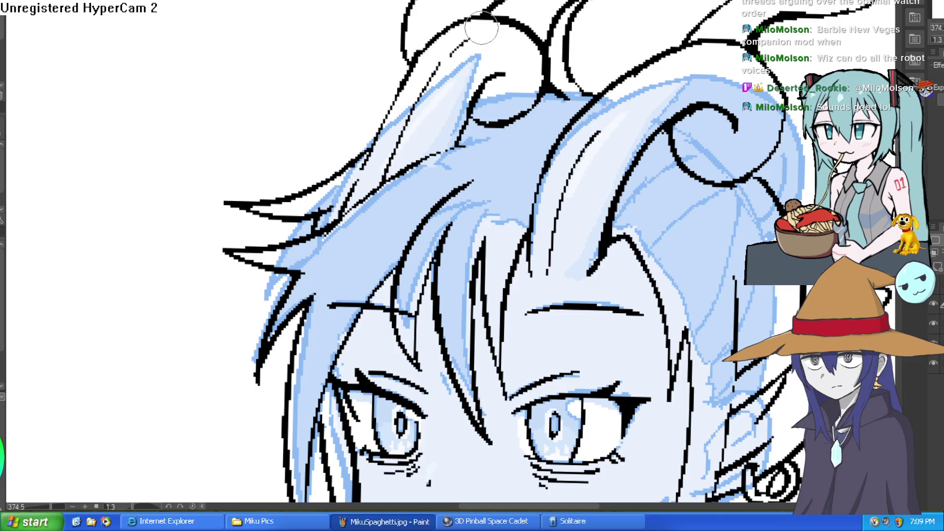
pyautogui.moveTo(448, 52)
pyautogui.mouseDown()
pyautogui.moveTo(453, 80)
pyautogui.moveTo(566, 83)
pyautogui.mouseUp()
pyautogui.scroll(-1, 534, 90)
pyautogui.scroll(-1, 534, 103)
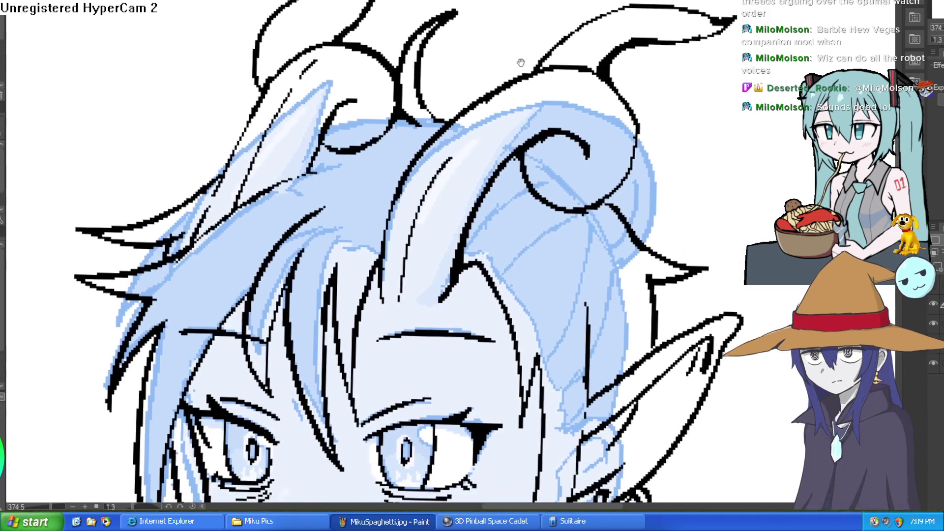
pyautogui.scroll(1, 526, 90)
pyautogui.scroll(1, 509, 128)
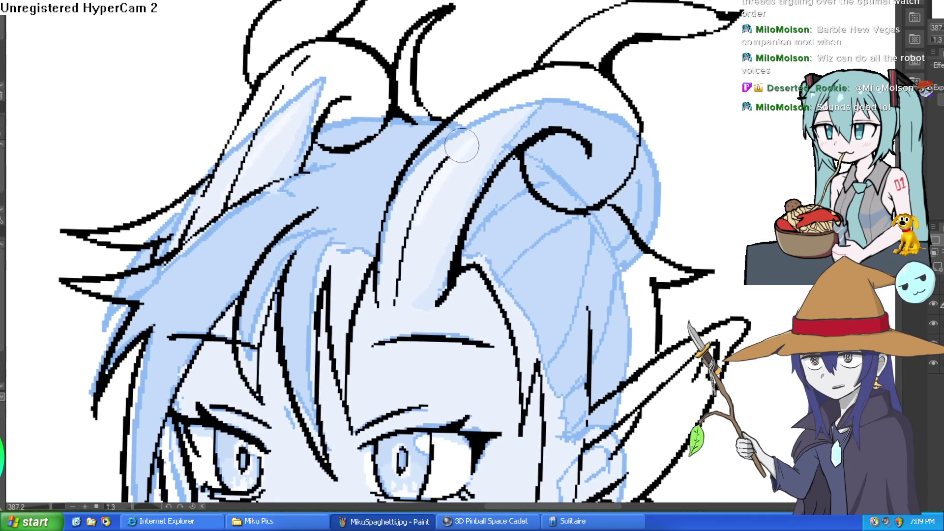
pyautogui.moveTo(549, 81); pyautogui.dragTo(516, 99)
pyautogui.moveTo(435, 310)
pyautogui.mouseDown()
pyautogui.moveTo(403, 309)
pyautogui.moveTo(405, 273)
pyautogui.moveTo(445, 271)
pyautogui.mouseUp()
# - Draw ridge lines across the central horn and the right horn's curl and top edge
pyautogui.moveTo(424, 229); pyautogui.dragTo(460, 231)
pyautogui.moveTo(439, 184); pyautogui.dragTo(472, 192)
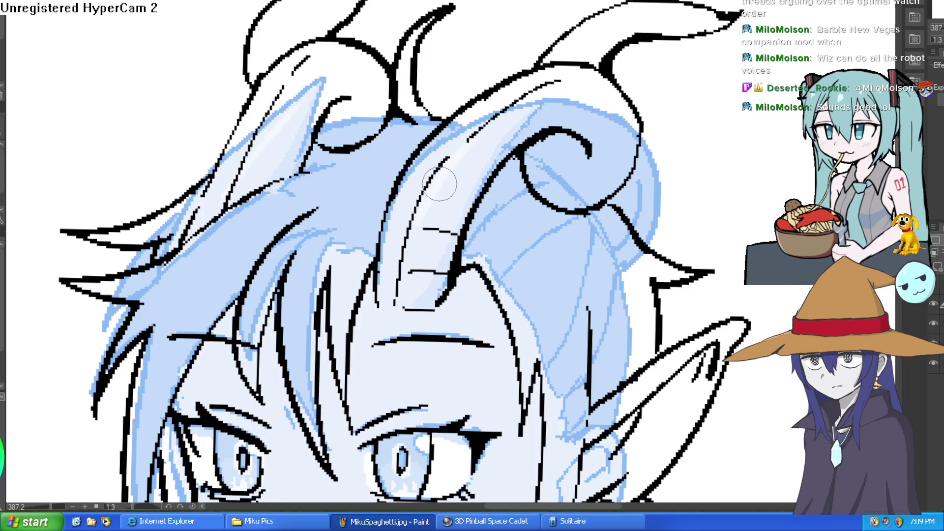
pyautogui.moveTo(467, 136); pyautogui.dragTo(491, 157)
pyautogui.moveTo(509, 112); pyautogui.dragTo(521, 131)
pyautogui.moveTo(536, 67); pyautogui.dragTo(596, 64)
pyautogui.moveTo(564, 116)
pyautogui.mouseDown()
pyautogui.moveTo(564, 129)
pyautogui.moveTo(584, 143)
pyautogui.mouseUp()
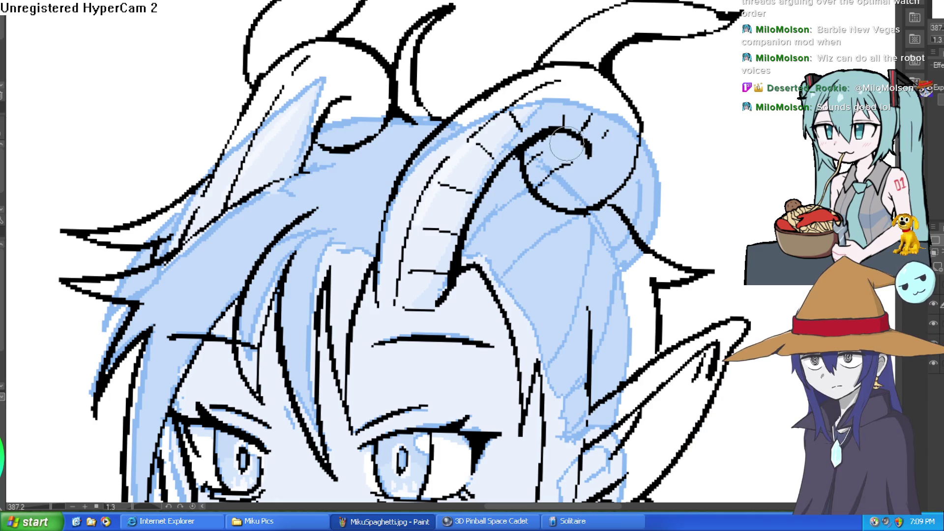
pyautogui.moveTo(632, 130); pyautogui.dragTo(603, 186)
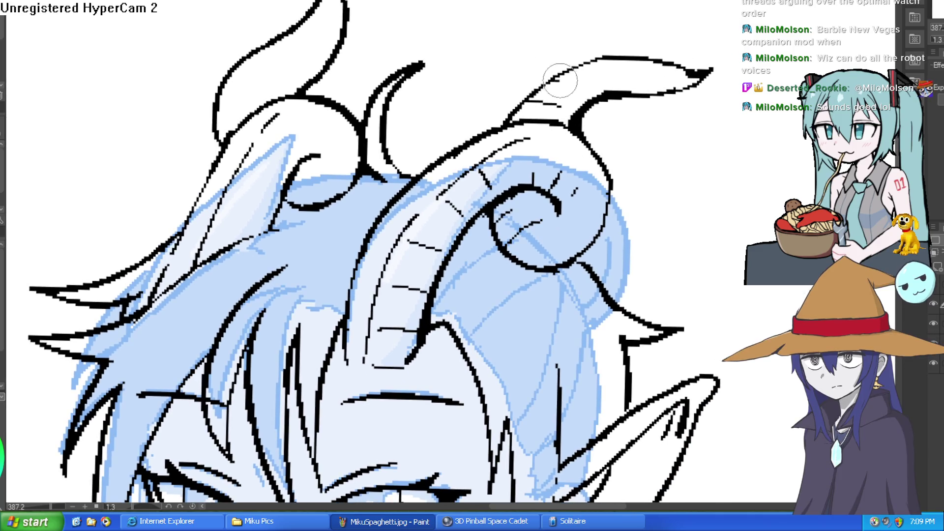
# - Ink two extra short strands in the hair
pyautogui.scroll(-5, 601, 65)
pyautogui.scroll(6, 491, 184)
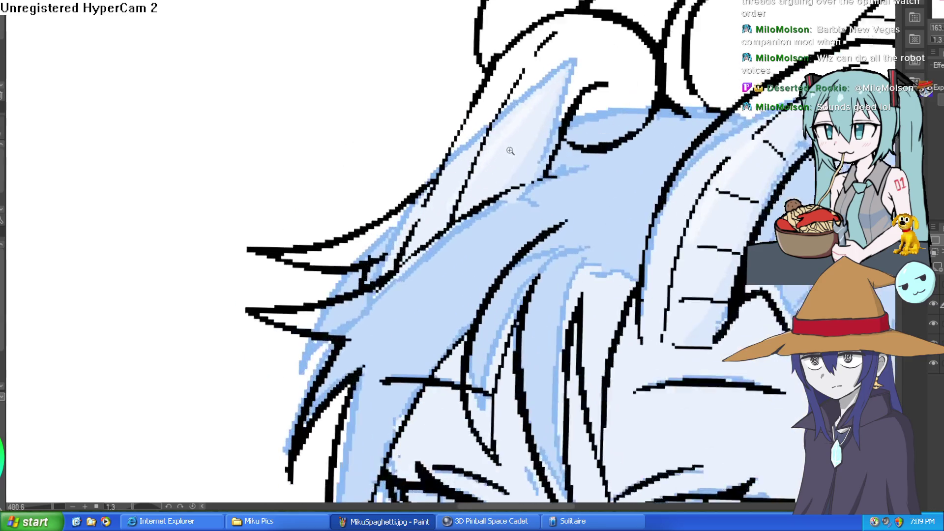
pyautogui.moveTo(490, 168); pyautogui.dragTo(539, 162)
pyautogui.moveTo(514, 131); pyautogui.dragTo(536, 131)
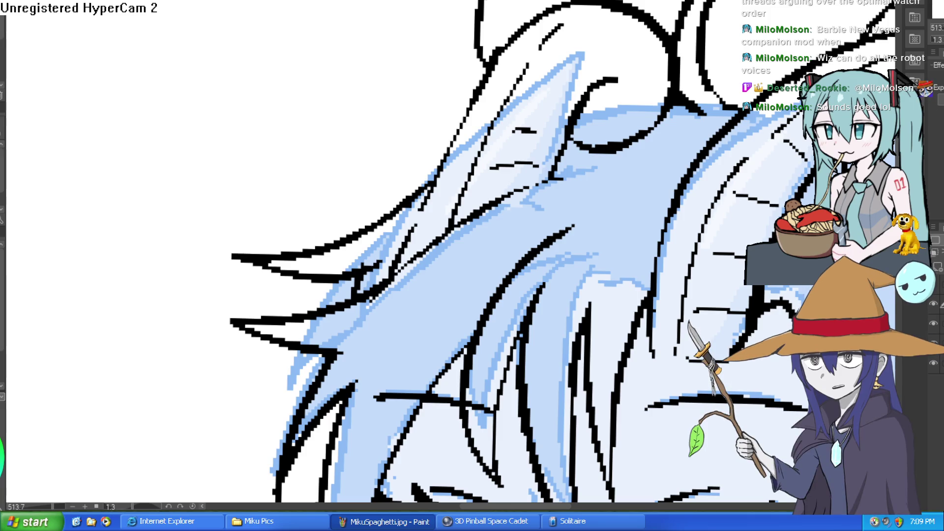
pyautogui.scroll(5, 433, 50)
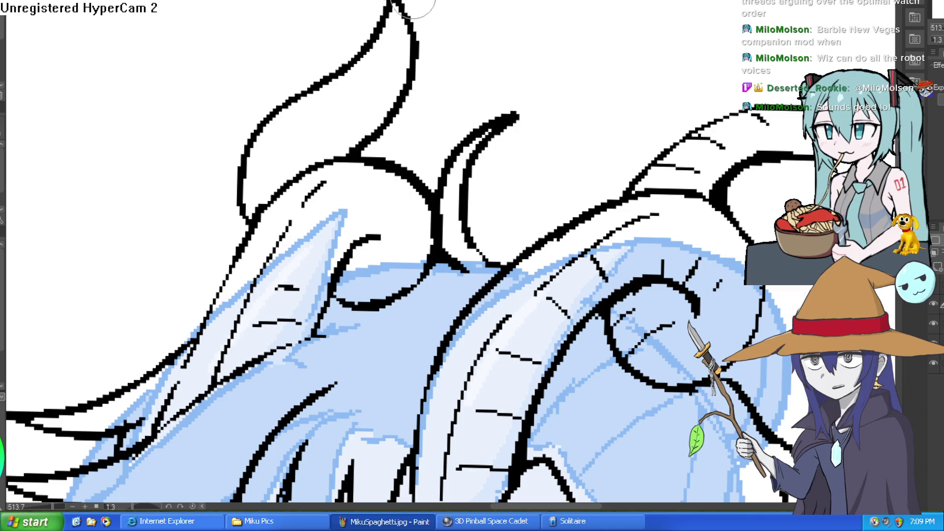
pyautogui.scroll(-5, 489, 78)
pyautogui.scroll(2, 538, 71)
pyautogui.scroll(3, 383, 51)
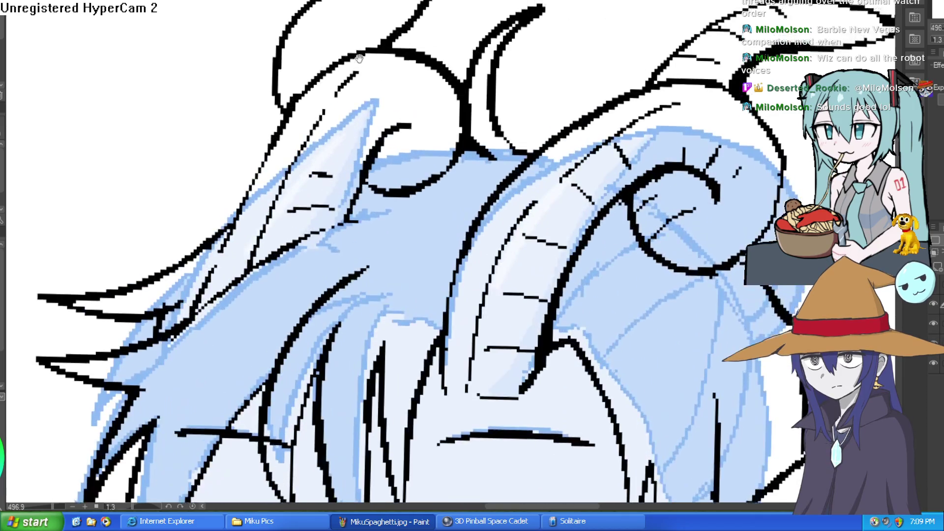
# - Hatch the inside of the horn and add a short stroke in the top-left hair
pyautogui.moveTo(283, 98); pyautogui.dragTo(327, 69)
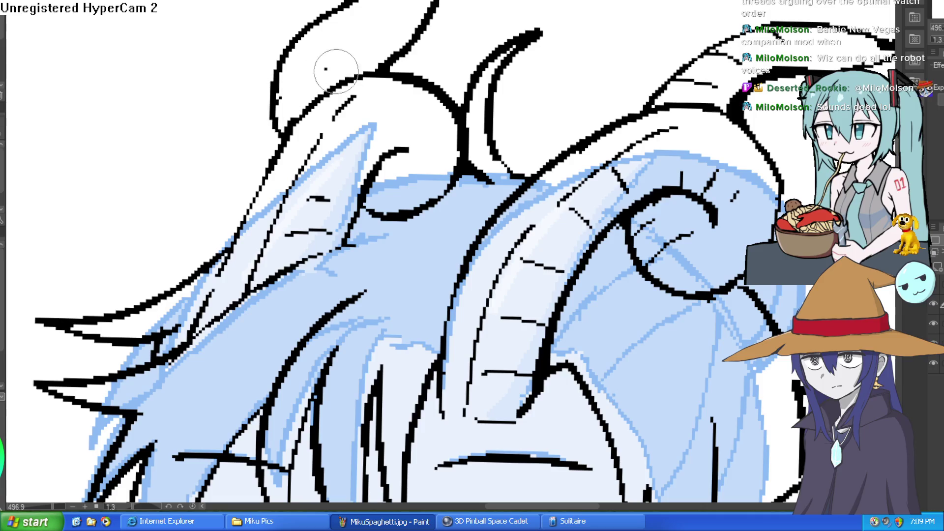
pyautogui.moveTo(280, 96); pyautogui.dragTo(339, 68)
pyautogui.moveTo(288, 53); pyautogui.dragTo(331, 44)
pyautogui.scroll(-3, 347, 45)
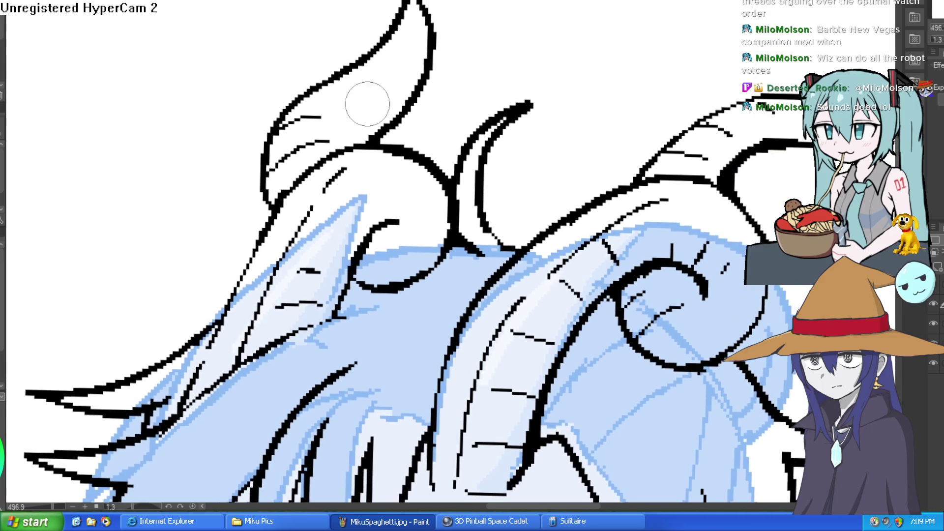
pyautogui.scroll(-5, 590, 98)
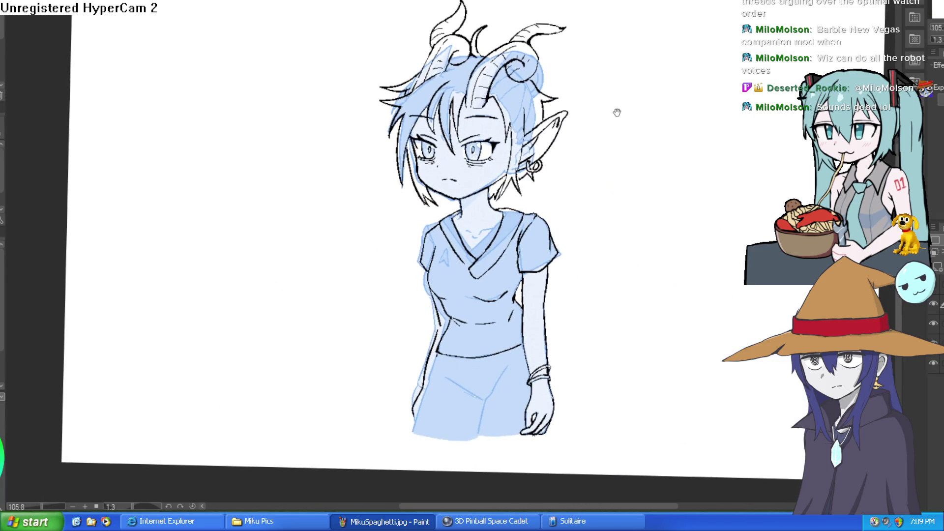
pyautogui.scroll(3, 432, 93)
pyautogui.moveTo(442, 59)
pyautogui.mouseDown()
pyautogui.moveTo(366, 67)
pyautogui.moveTo(418, 91)
pyautogui.mouseUp()
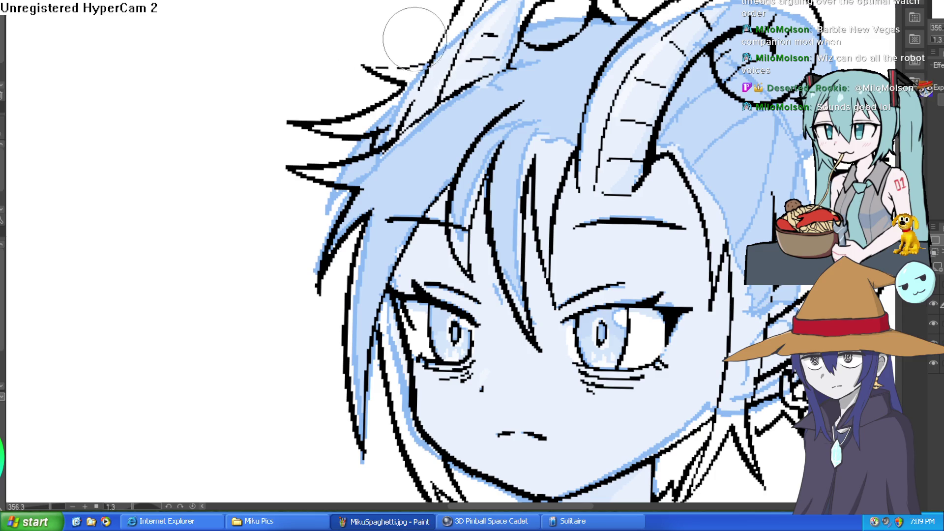
# - Recentre the character and hide the blue sketch layer to check the line art
pyautogui.scroll(-5, 654, 115)
pyautogui.moveTo(654, 114); pyautogui.dragTo(611, 92)
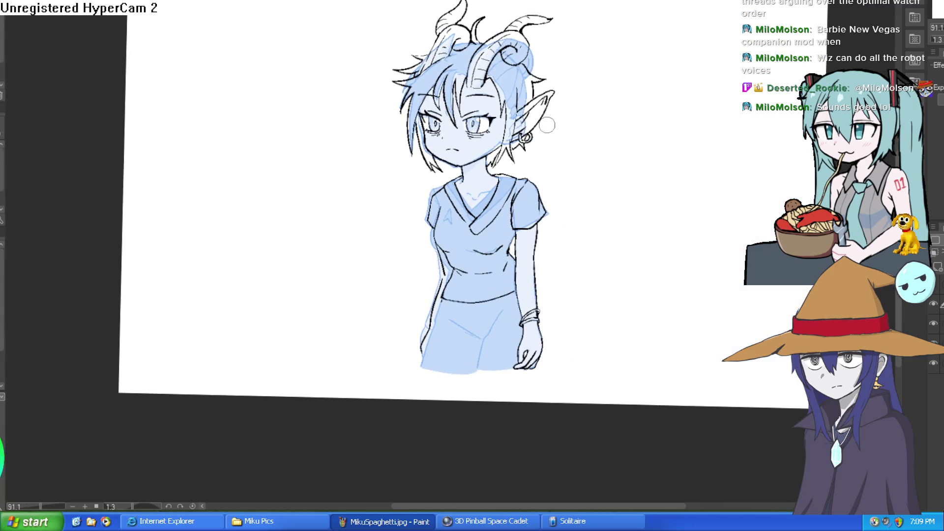
pyautogui.scroll(7, 561, 98)
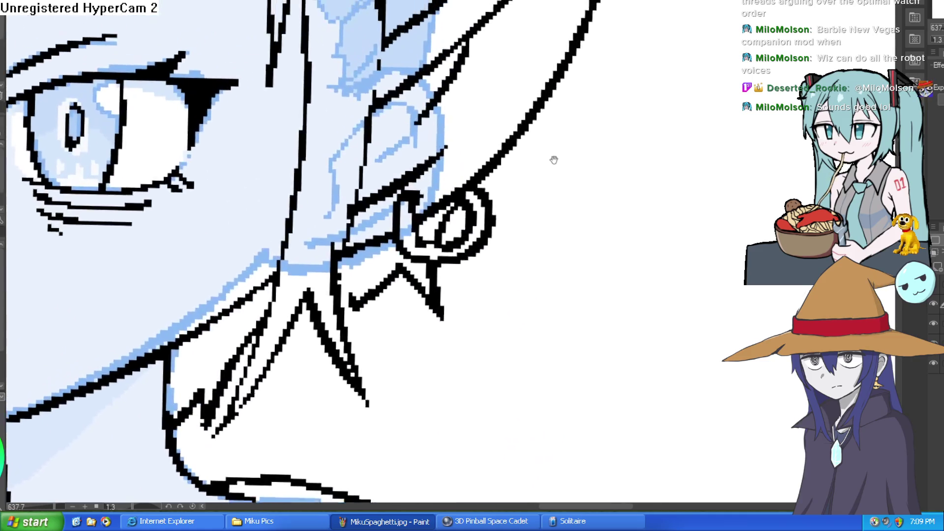
pyautogui.scroll(-7, 492, 128)
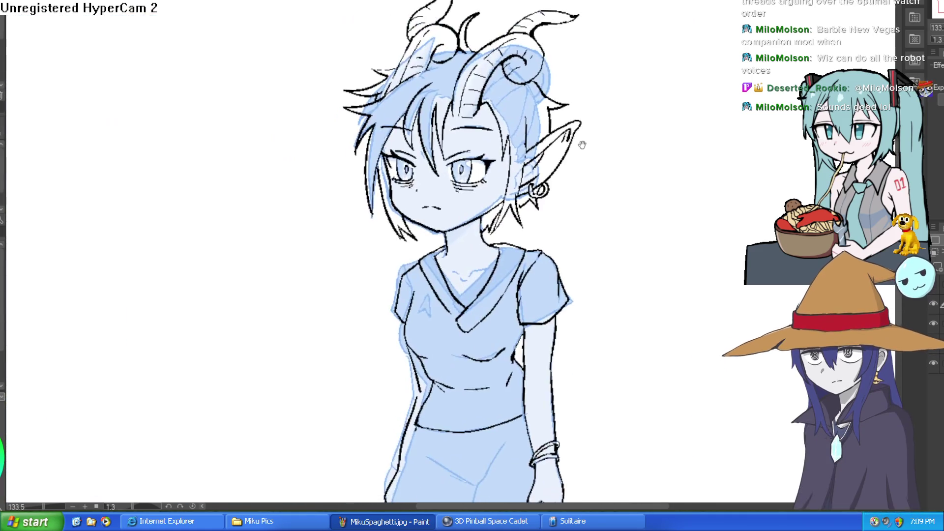
pyautogui.scroll(5, 582, 146)
pyautogui.scroll(-3, 536, 127)
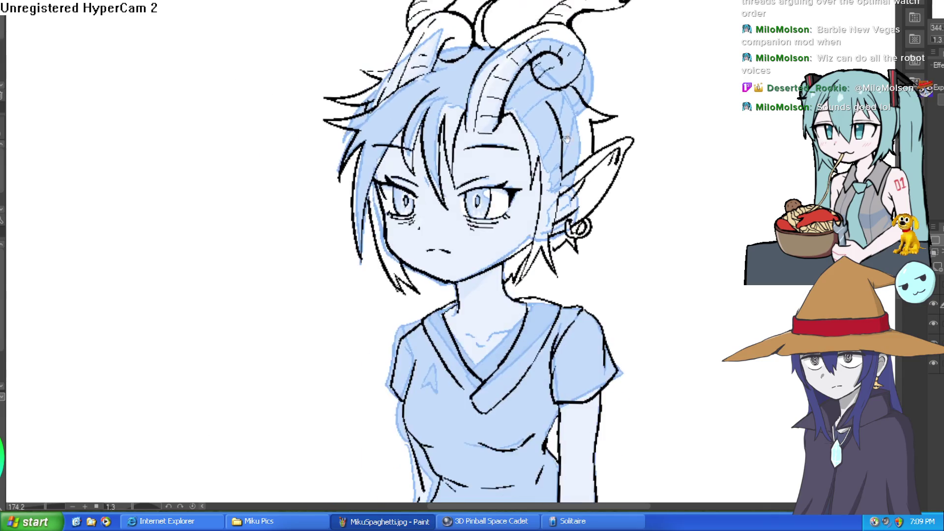
pyautogui.moveTo(567, 139); pyautogui.dragTo(601, 41)
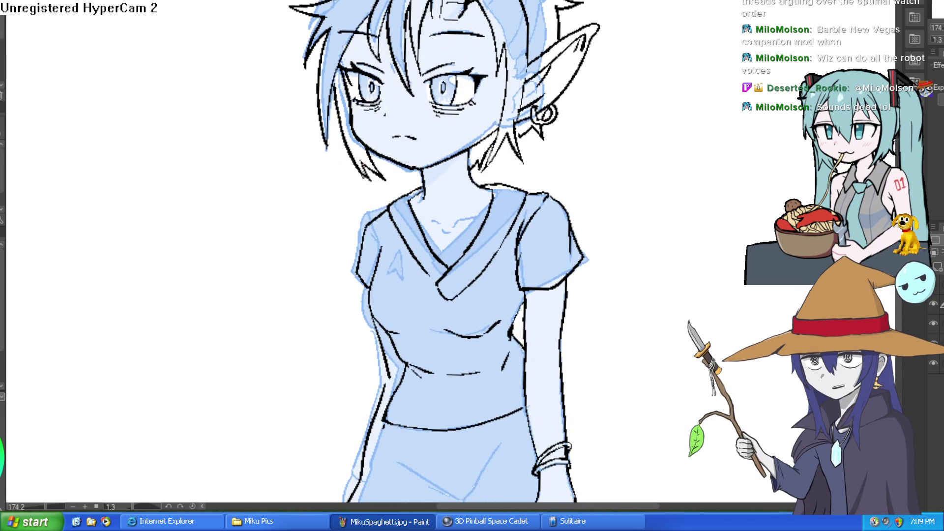
pyautogui.click(933, 323)
# - Draw a second and third earring up the pointed ear, then show the blue sketch again
pyautogui.scroll(-2, 638, 231)
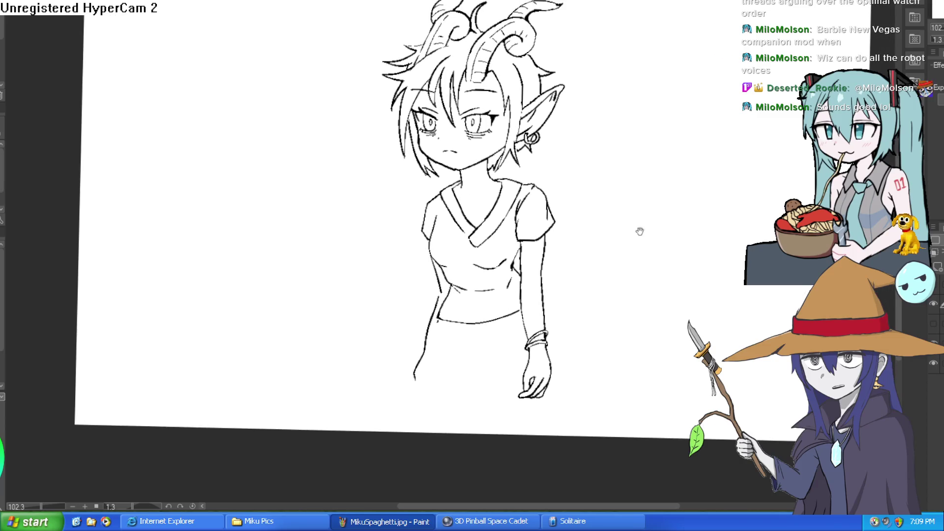
pyautogui.moveTo(598, 200); pyautogui.dragTo(596, 187)
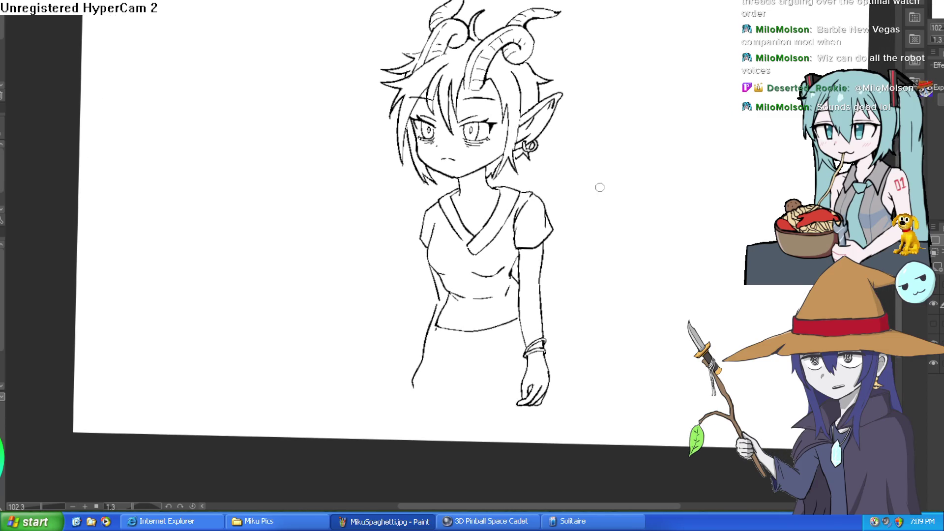
pyautogui.scroll(6, 551, 112)
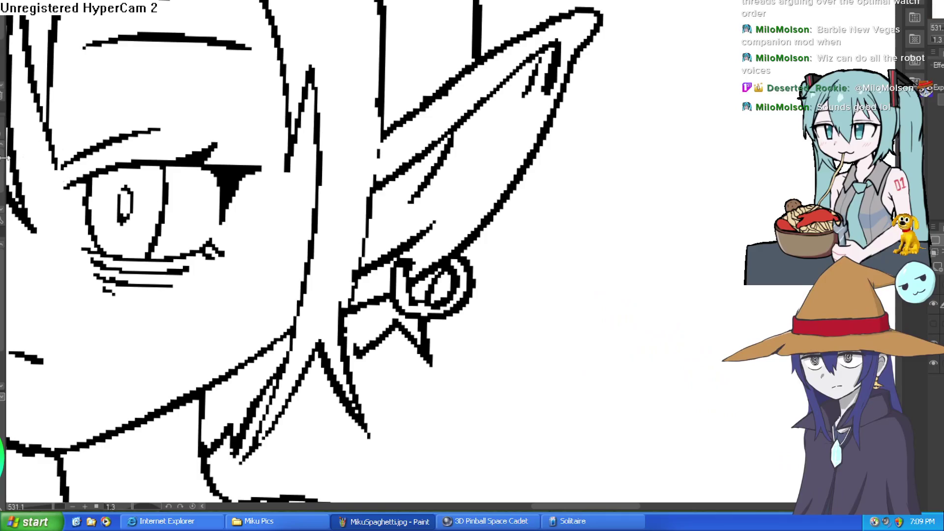
pyautogui.moveTo(485, 226)
pyautogui.mouseDown()
pyautogui.moveTo(499, 201)
pyautogui.moveTo(497, 211)
pyautogui.mouseUp()
pyautogui.moveTo(517, 172)
pyautogui.mouseDown()
pyautogui.moveTo(507, 143)
pyautogui.moveTo(540, 147)
pyautogui.moveTo(495, 210)
pyautogui.moveTo(560, 182)
pyautogui.mouseUp()
pyautogui.scroll(-5, 559, 182)
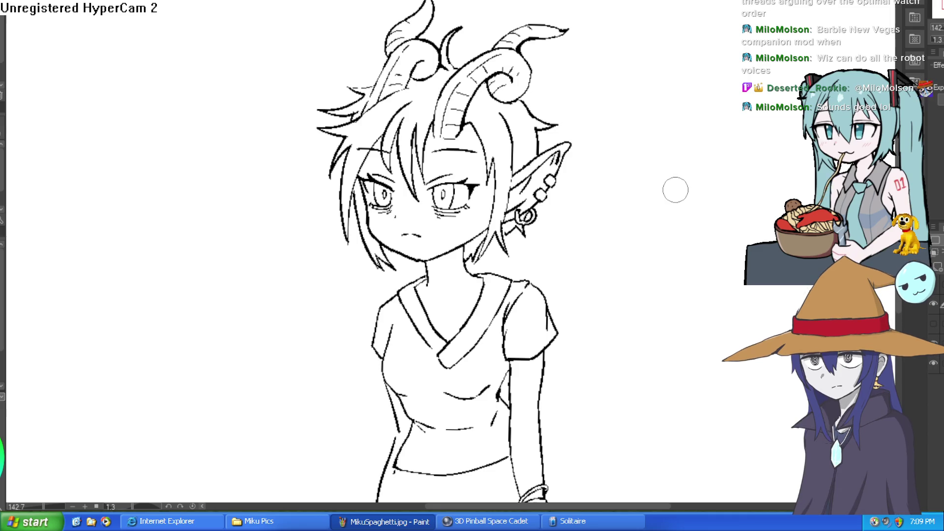
pyautogui.click(934, 323)
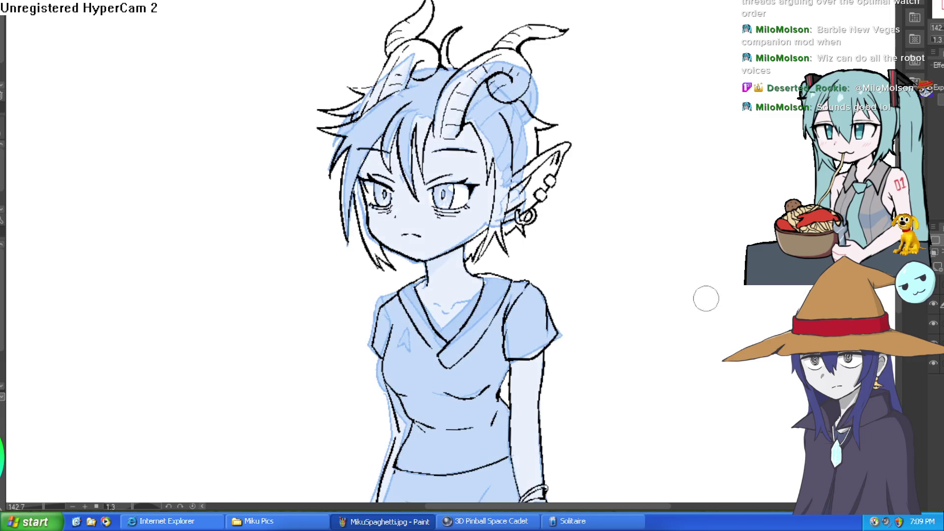
pyautogui.scroll(5, 467, 316)
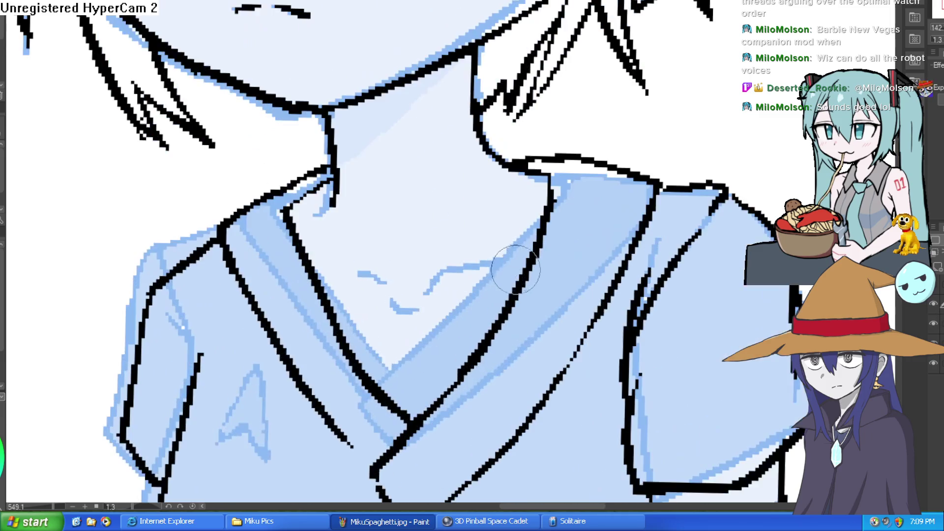
pyautogui.moveTo(534, 257)
pyautogui.mouseDown()
pyautogui.moveTo(432, 285)
pyautogui.moveTo(425, 295)
pyautogui.mouseUp()
pyautogui.moveTo(421, 307)
pyautogui.mouseDown()
pyautogui.moveTo(407, 314)
pyautogui.moveTo(337, 204)
pyautogui.moveTo(297, 211)
pyautogui.moveTo(305, 200)
pyautogui.moveTo(305, 210)
pyautogui.mouseUp()
pyautogui.moveTo(501, 142); pyautogui.dragTo(544, 152)
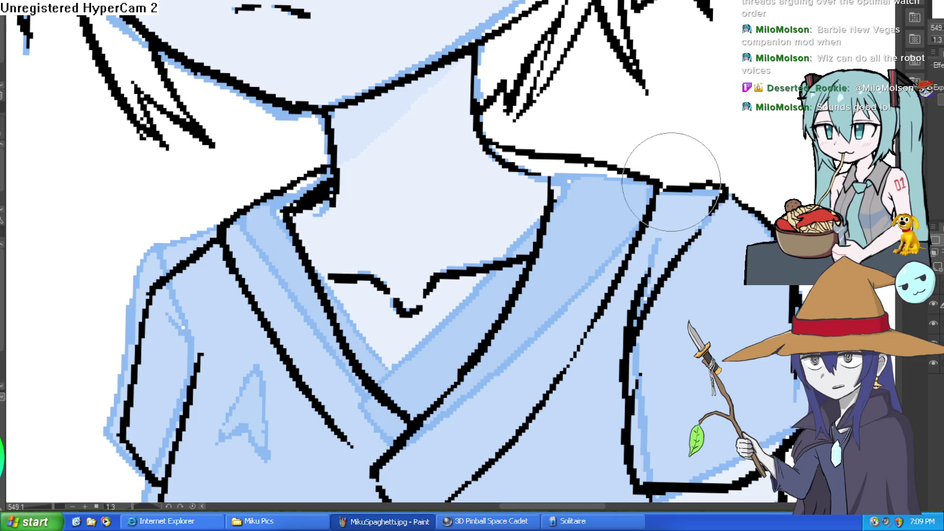
pyautogui.scroll(-3, 688, 148)
pyautogui.scroll(-3, 644, 158)
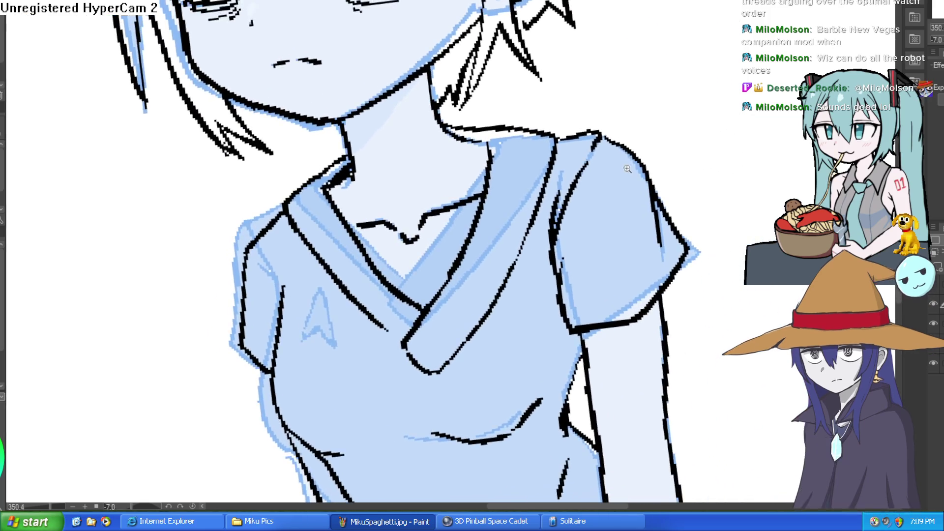
pyautogui.scroll(-2, 617, 169)
pyautogui.moveTo(617, 168)
pyautogui.mouseDown()
pyautogui.moveTo(587, 137)
pyautogui.moveTo(524, 136)
pyautogui.mouseUp()
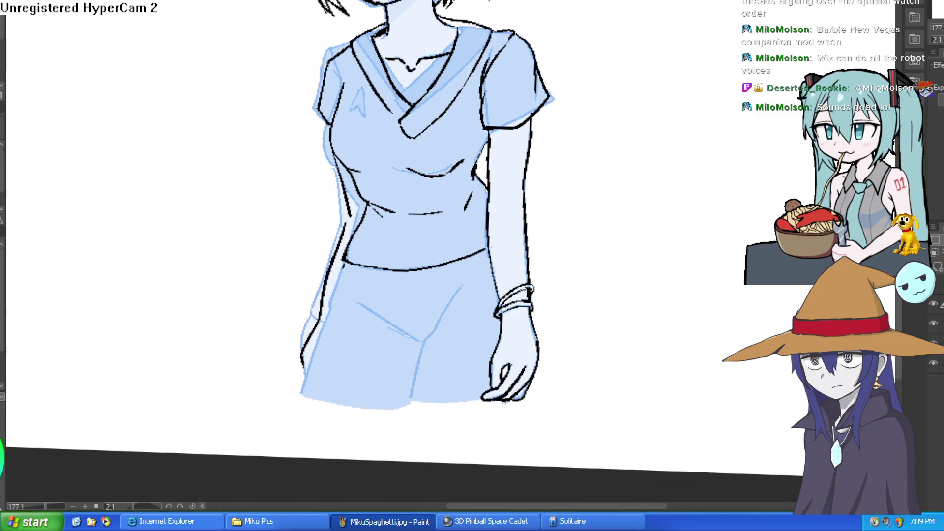
# - Ink the V-shaped crotch fold and the inner leg line on the shorts
pyautogui.scroll(-2, 601, 200)
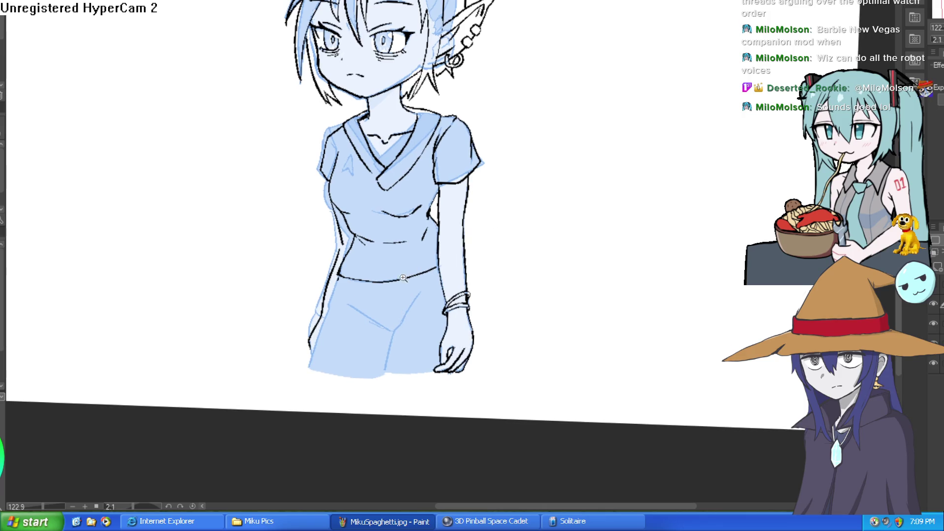
pyautogui.scroll(3, 404, 277)
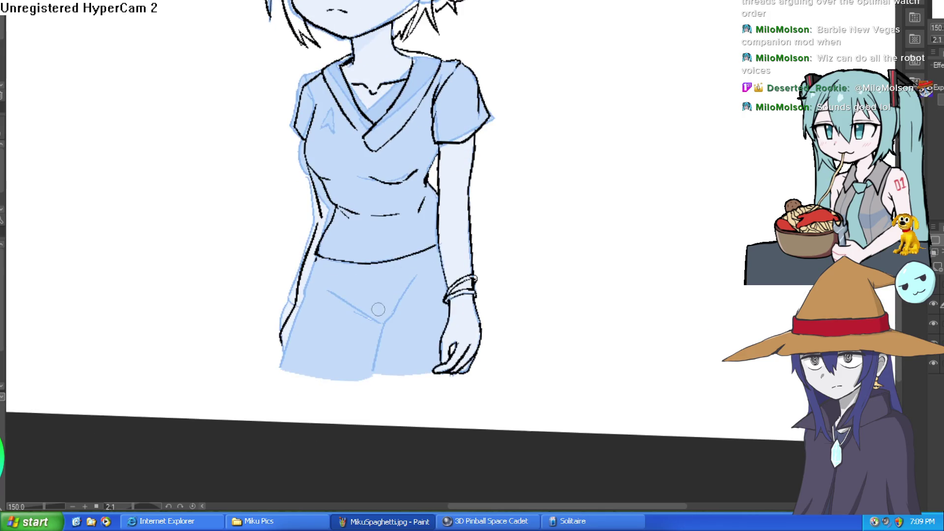
pyautogui.moveTo(331, 288)
pyautogui.mouseDown()
pyautogui.moveTo(386, 317)
pyautogui.moveTo(413, 275)
pyautogui.mouseUp()
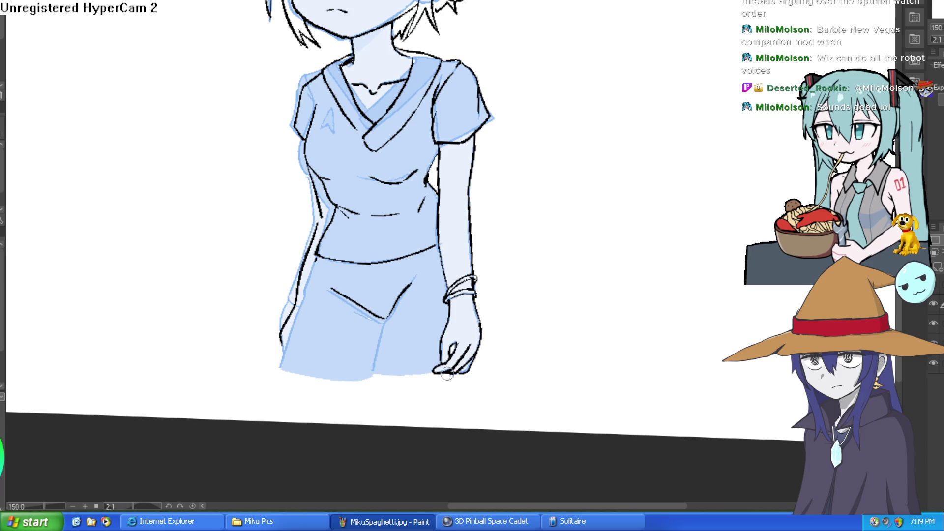
pyautogui.moveTo(388, 321); pyautogui.dragTo(362, 448)
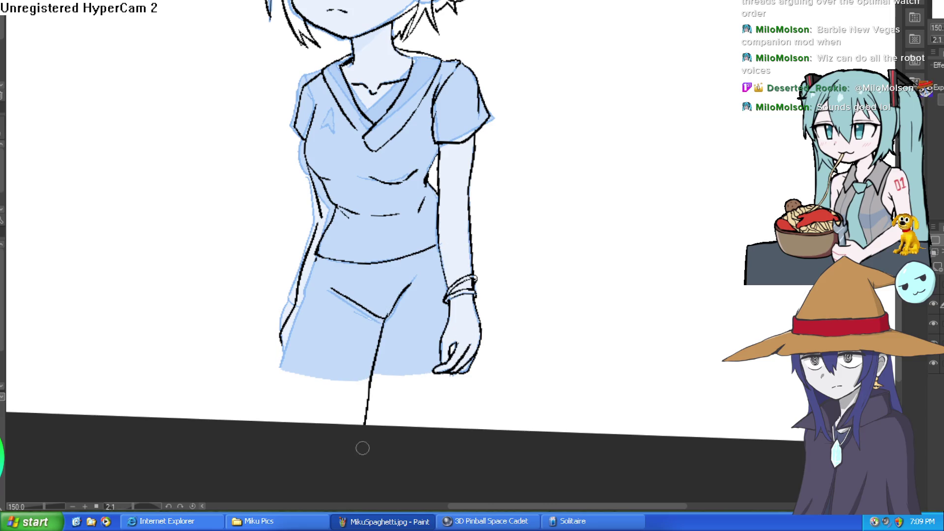
# - Ink the left side of the shorts, undo one misplaced stroke, and extend the left leg line below the hem
pyautogui.moveTo(504, 272)
pyautogui.mouseDown()
pyautogui.moveTo(523, 407)
pyautogui.moveTo(523, 177)
pyautogui.mouseUp()
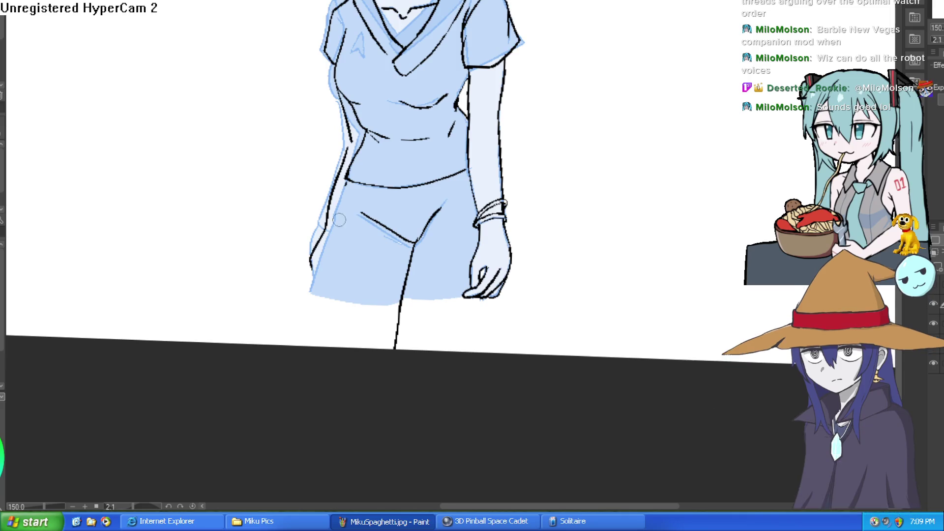
pyautogui.moveTo(345, 181)
pyautogui.mouseDown()
pyautogui.moveTo(326, 271)
pyautogui.moveTo(298, 342)
pyautogui.mouseUp()
pyautogui.moveTo(512, 230); pyautogui.dragTo(517, 312)
pyautogui.hotkey('ctrl', 'z')
pyautogui.moveTo(332, 325); pyautogui.dragTo(317, 428)
pyautogui.moveTo(531, 271)
pyautogui.mouseDown()
pyautogui.moveTo(534, 377)
pyautogui.moveTo(525, 332)
pyautogui.mouseUp()
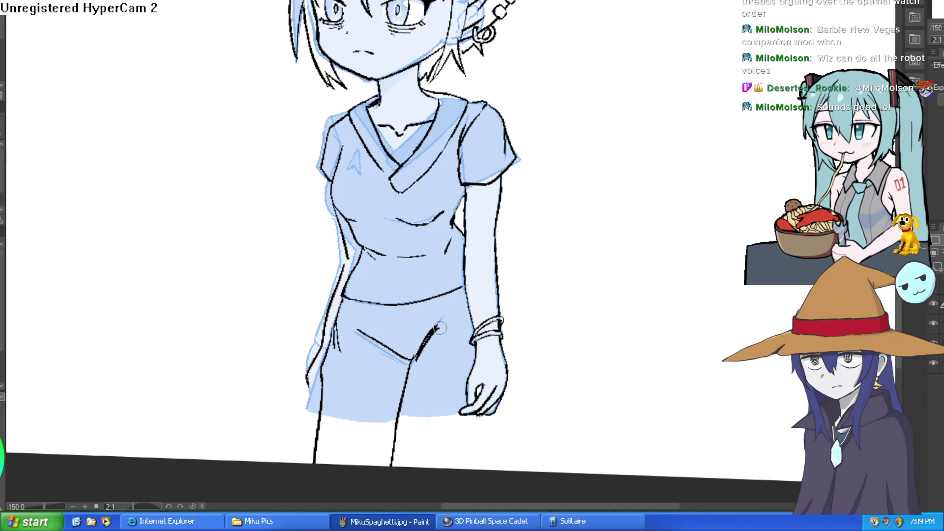
# - On a rotated canvas, redraw the crotch crease lines on the shorts, redoing one fold stroke
pyautogui.scroll(-2, 443, 320)
pyautogui.scroll(3, 445, 259)
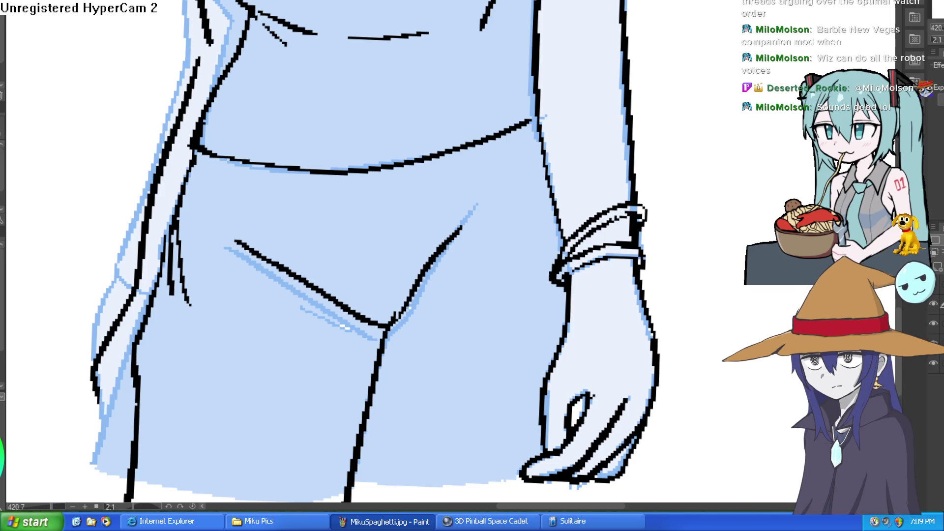
pyautogui.moveTo(447, 274)
pyautogui.mouseDown()
pyautogui.moveTo(557, 176)
pyautogui.moveTo(432, 248)
pyautogui.mouseUp()
pyautogui.moveTo(484, 227); pyautogui.dragTo(444, 293)
pyautogui.moveTo(514, 153); pyautogui.dragTo(454, 267)
pyautogui.moveTo(484, 174); pyautogui.dragTo(458, 224)
pyautogui.moveTo(516, 163)
pyautogui.mouseDown()
pyautogui.moveTo(312, 424)
pyautogui.moveTo(506, 158)
pyautogui.moveTo(389, 193)
pyautogui.moveTo(492, 109)
pyautogui.mouseUp()
pyautogui.hotkey('ctrl', 'z')
pyautogui.moveTo(348, 192); pyautogui.dragTo(417, 121)
pyautogui.moveTo(453, 63)
pyautogui.mouseDown()
pyautogui.moveTo(286, 144)
pyautogui.moveTo(569, 105)
pyautogui.moveTo(555, 95)
pyautogui.moveTo(424, 130)
pyautogui.mouseUp()
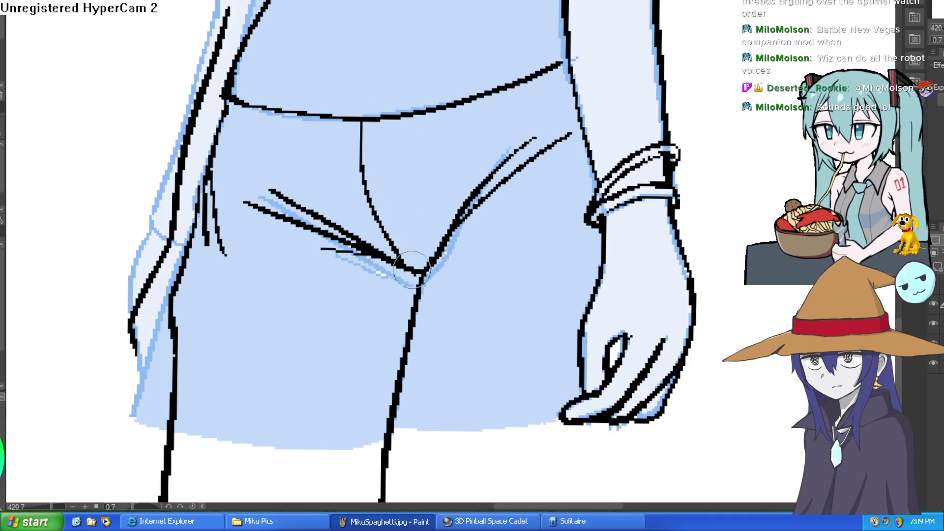
# - Add outline strokes down the left hip, then hide the blue sketch layer
pyautogui.scroll(-4, 487, 231)
pyautogui.scroll(2, 510, 208)
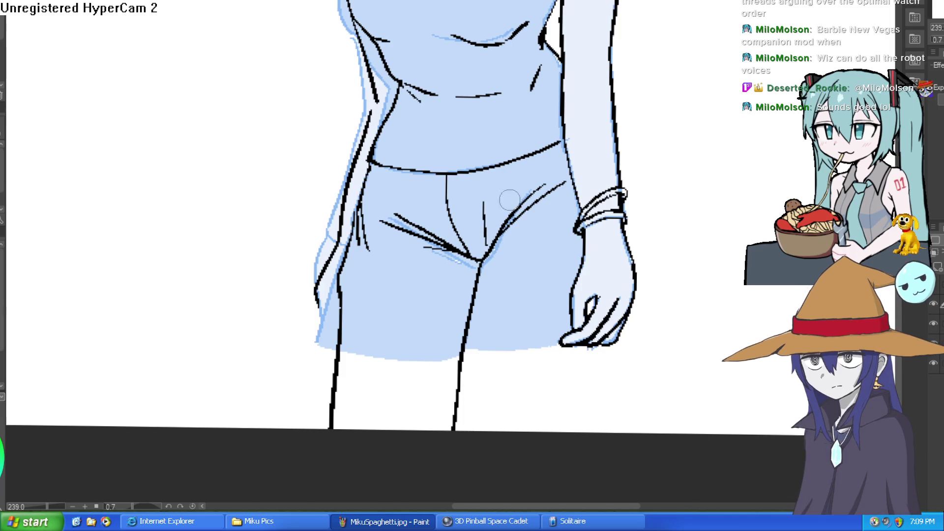
pyautogui.scroll(-2, 511, 217)
pyautogui.scroll(1, 511, 220)
pyautogui.moveTo(562, 204)
pyautogui.mouseDown()
pyautogui.moveTo(598, 371)
pyautogui.moveTo(482, 204)
pyautogui.moveTo(264, 231)
pyautogui.moveTo(280, 273)
pyautogui.mouseUp()
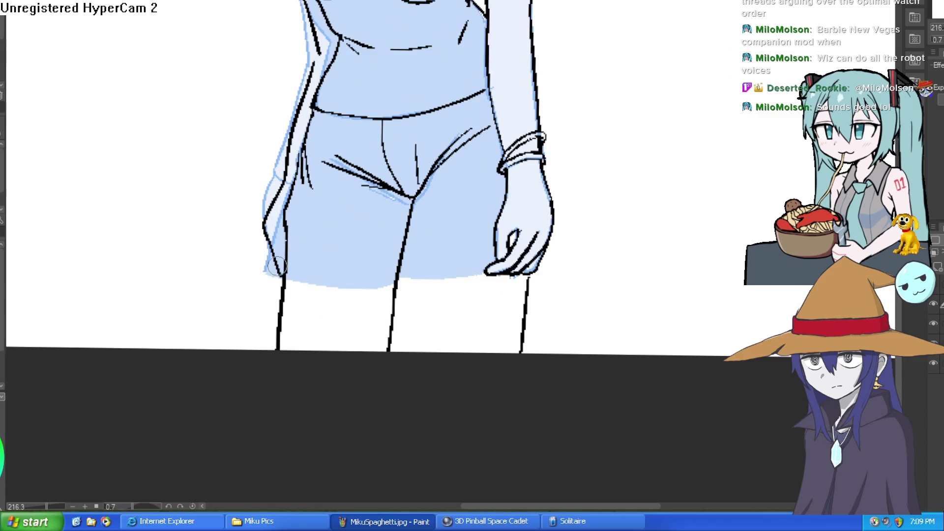
pyautogui.moveTo(274, 207); pyautogui.dragTo(282, 261)
pyautogui.moveTo(544, 135); pyautogui.dragTo(539, 204)
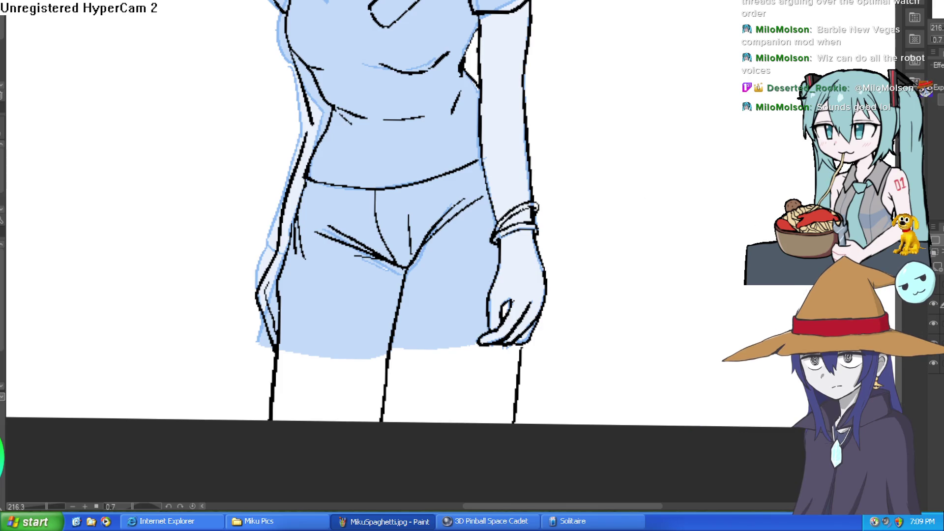
pyautogui.click(933, 324)
# - Straighten the canvas and thicken the ink line down the right side of the neck
pyautogui.scroll(-5, 727, 330)
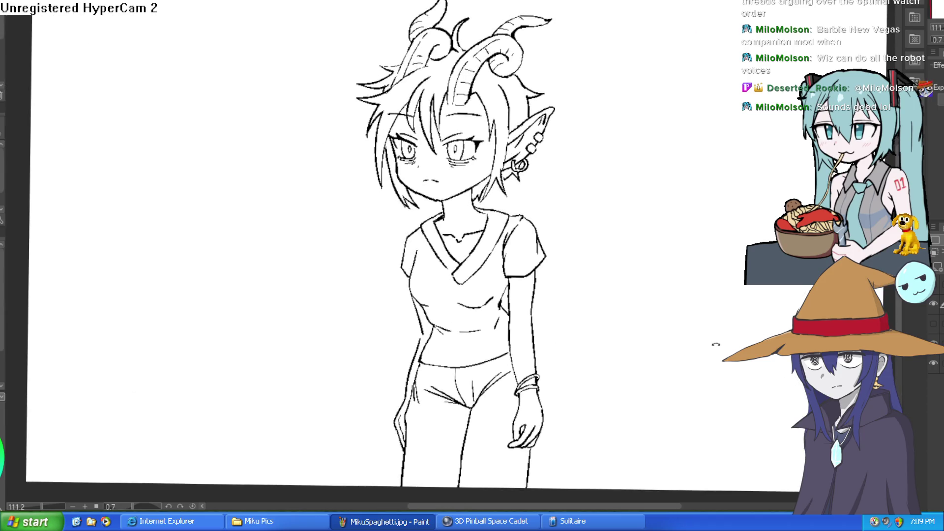
pyautogui.moveTo(726, 329); pyautogui.dragTo(718, 320)
pyautogui.moveTo(697, 296); pyautogui.dragTo(690, 279)
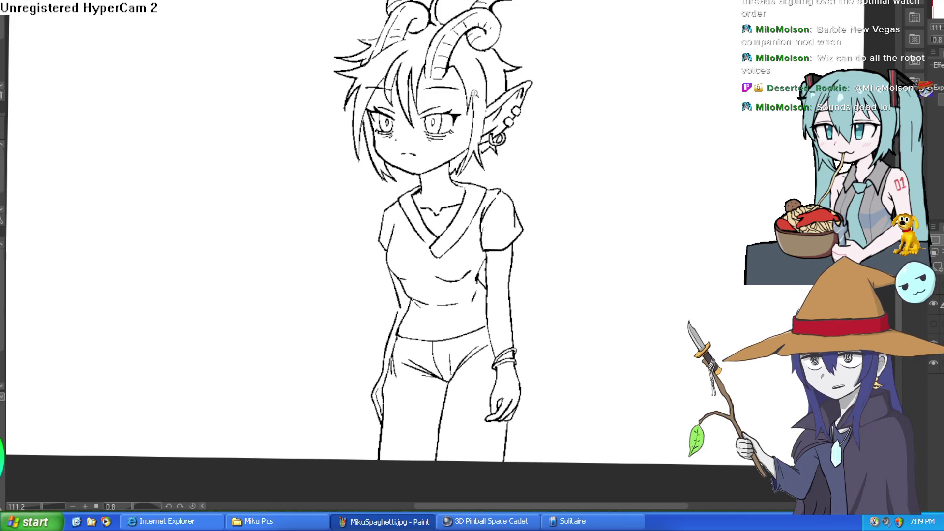
pyautogui.scroll(5, 482, 146)
pyautogui.moveTo(346, 238); pyautogui.dragTo(350, 320)
pyautogui.moveTo(454, 186); pyautogui.dragTo(479, 277)
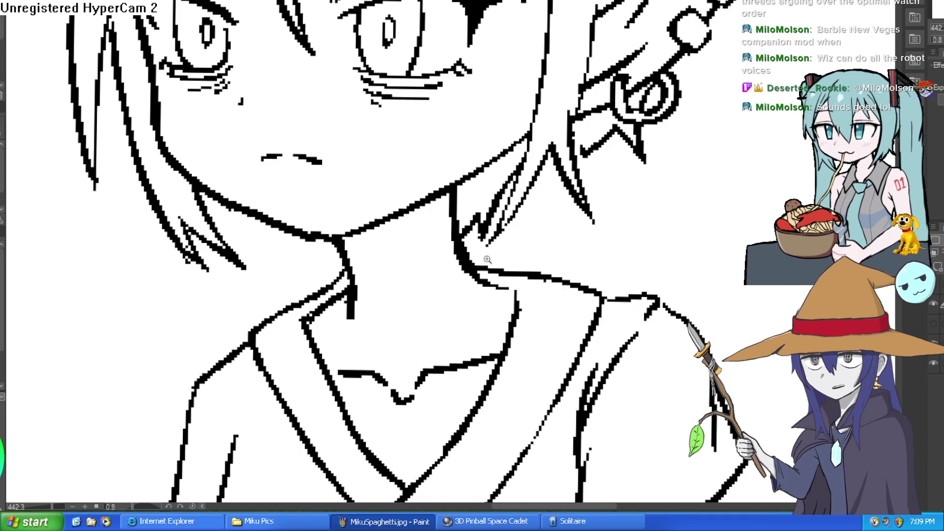
# - Add a new raster layer and fill the right-side hair section dark
pyautogui.scroll(-6, 497, 255)
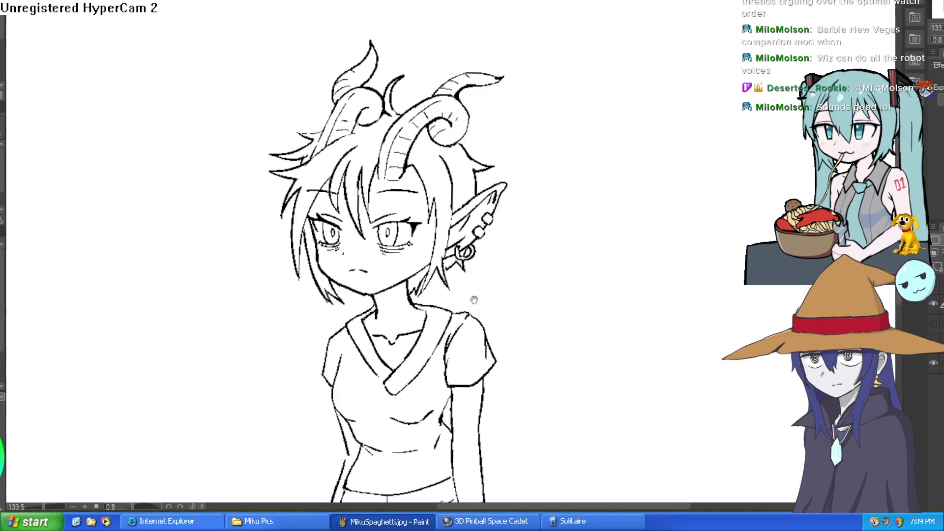
pyautogui.moveTo(474, 298); pyautogui.dragTo(478, 271)
pyautogui.scroll(4, 477, 155)
pyautogui.scroll(-3, 574, 53)
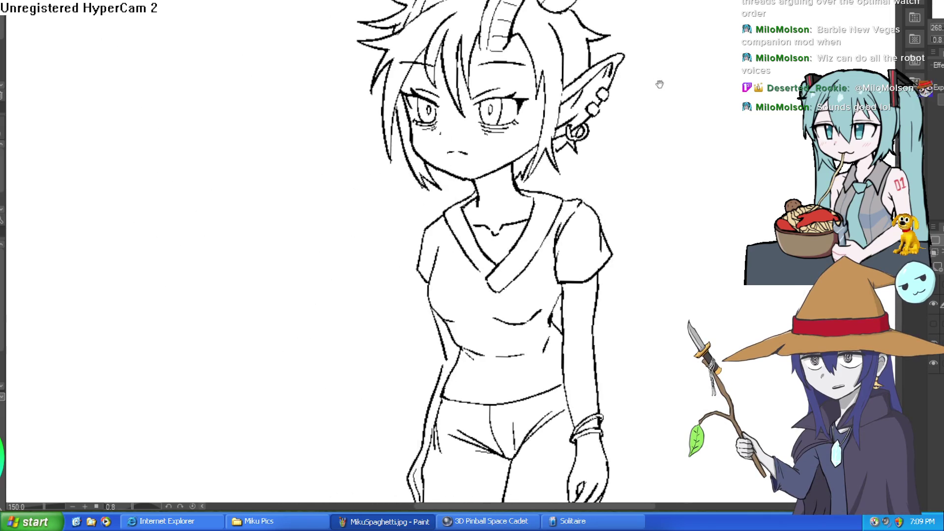
pyautogui.click(936, 268)
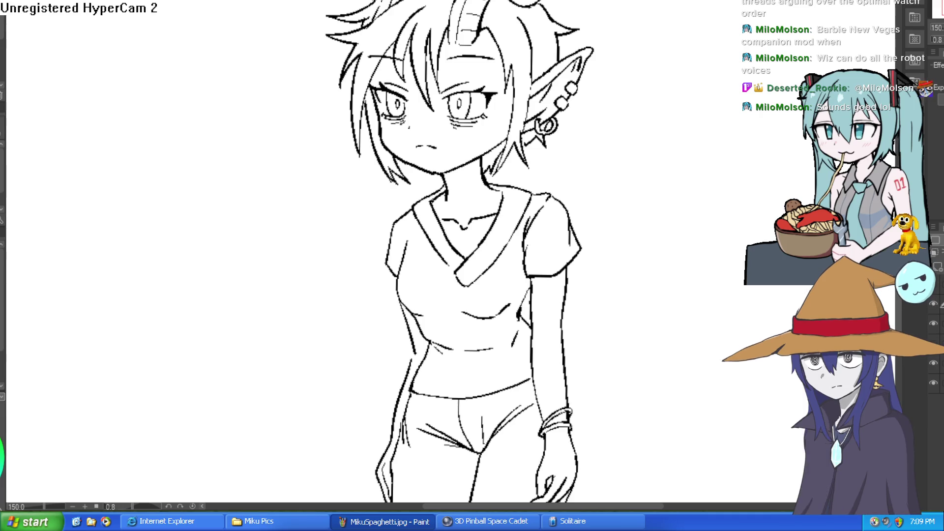
pyautogui.click(476, 94)
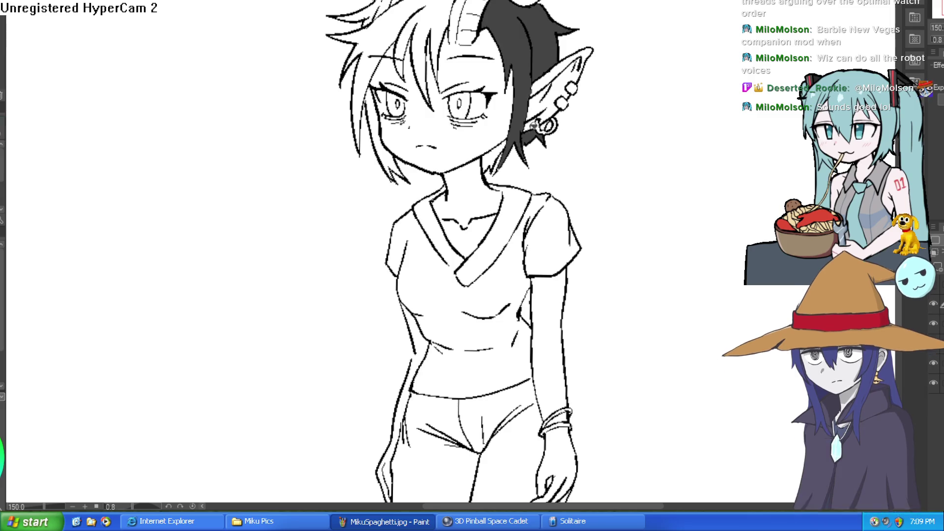
# - Fill the remaining hair sections dark grey, including forehead gaps and left strands
pyautogui.click(494, 157)
pyautogui.click(440, 5)
pyautogui.click(408, 25)
pyautogui.click(402, 49)
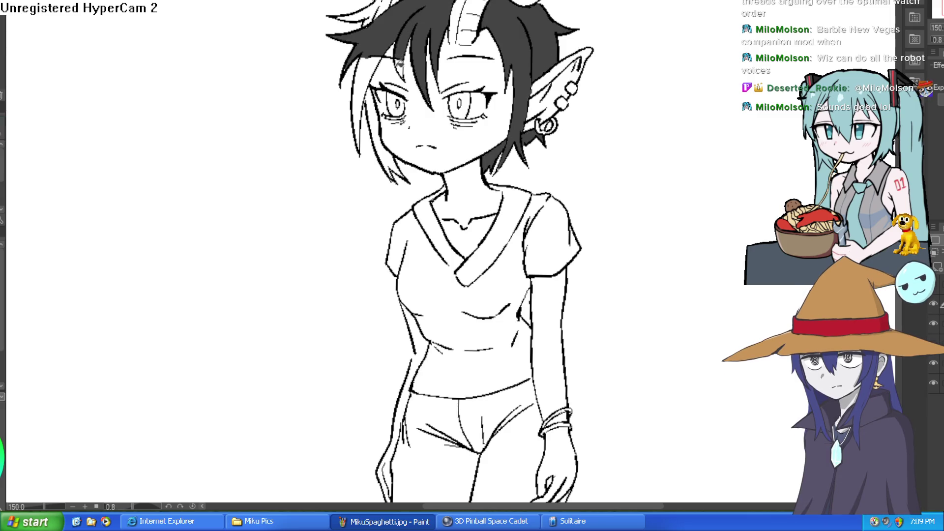
pyautogui.click(376, 106)
pyautogui.click(378, 135)
pyautogui.scroll(-2, 612, 164)
pyautogui.scroll(-1, 611, 164)
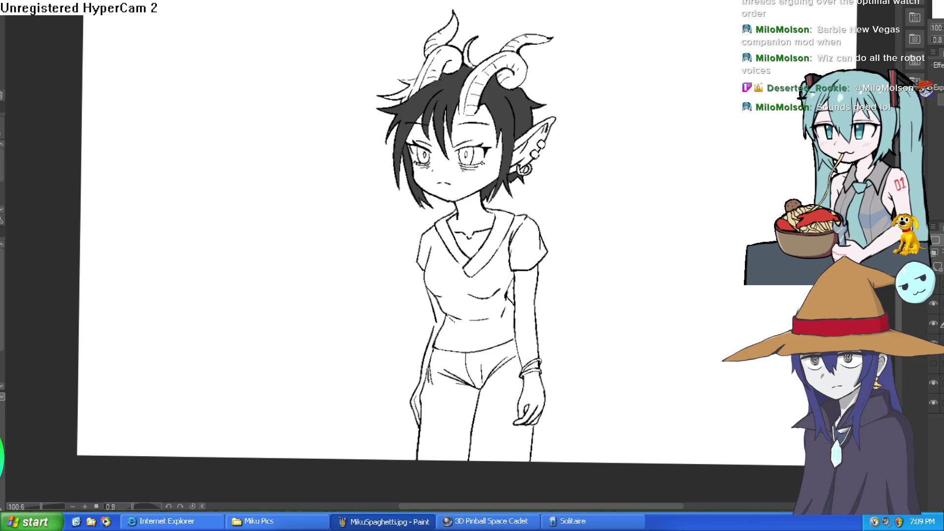
# - Select the dark grey hair with Auto Select, adding the locks near the neck
pyautogui.click(508, 108)
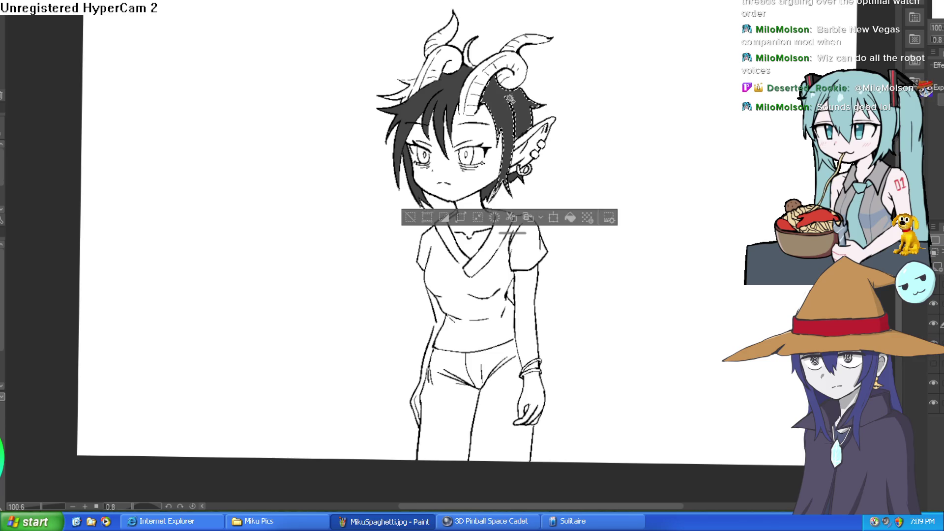
pyautogui.click(504, 184)
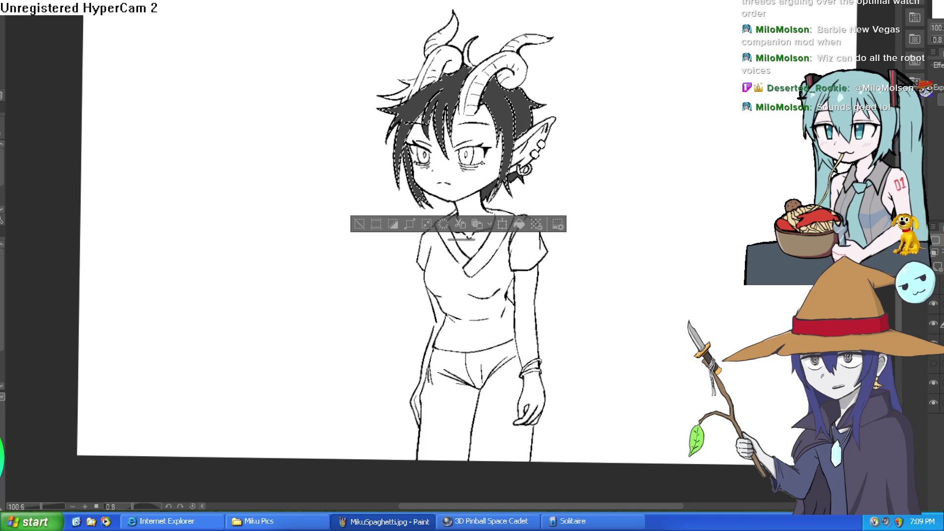
pyautogui.scroll(5, 450, 278)
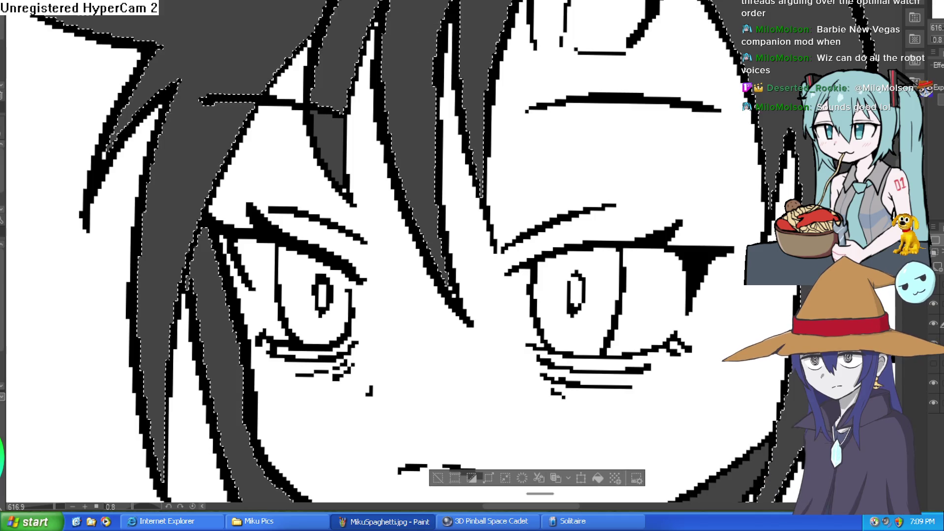
# - Paint red streaks up the fringe strands and a thin streak in the left lock
pyautogui.moveTo(420, 207)
pyautogui.mouseDown()
pyautogui.moveTo(406, 80)
pyautogui.moveTo(379, 186)
pyautogui.moveTo(436, 274)
pyautogui.mouseUp()
pyautogui.scroll(3, 421, 265)
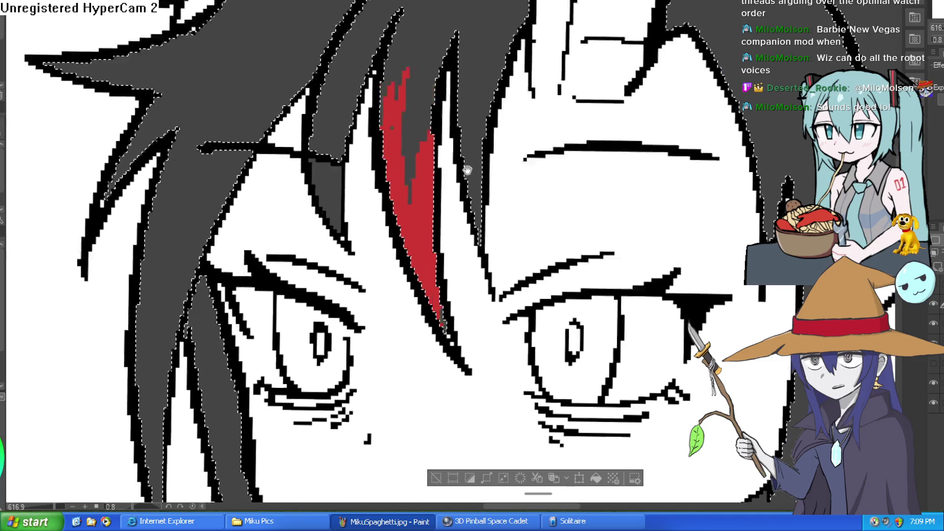
pyautogui.moveTo(437, 147); pyautogui.dragTo(459, 62)
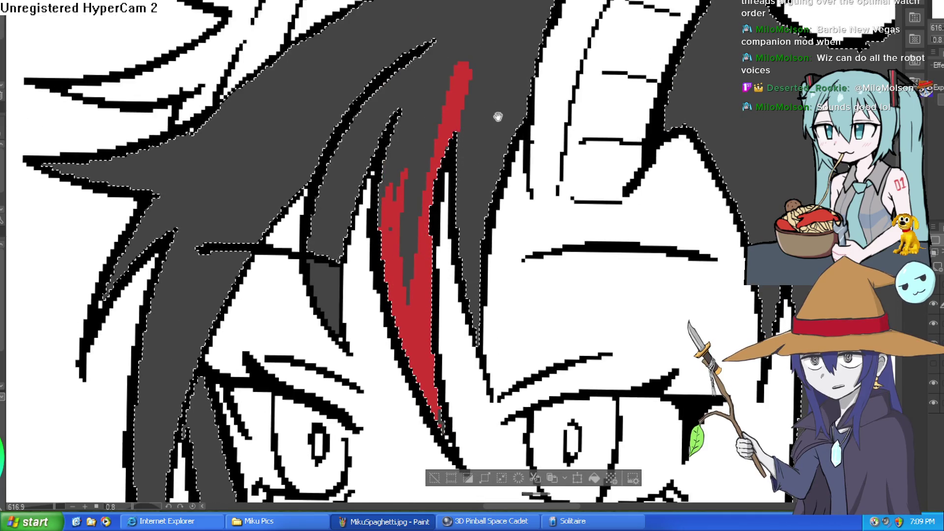
pyautogui.scroll(-2, 491, 105)
pyautogui.moveTo(445, 243)
pyautogui.mouseDown()
pyautogui.moveTo(457, 80)
pyautogui.moveTo(490, 43)
pyautogui.mouseUp()
pyautogui.hscroll(6, 481, 148)
pyautogui.scroll(3, 480, 196)
pyautogui.scroll(-3, 433, 200)
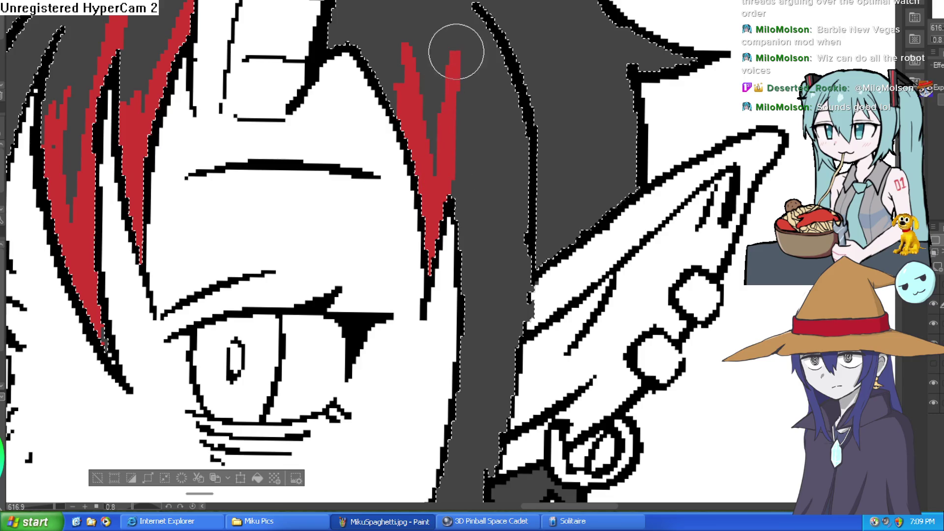
pyautogui.scroll(-5, 467, 243)
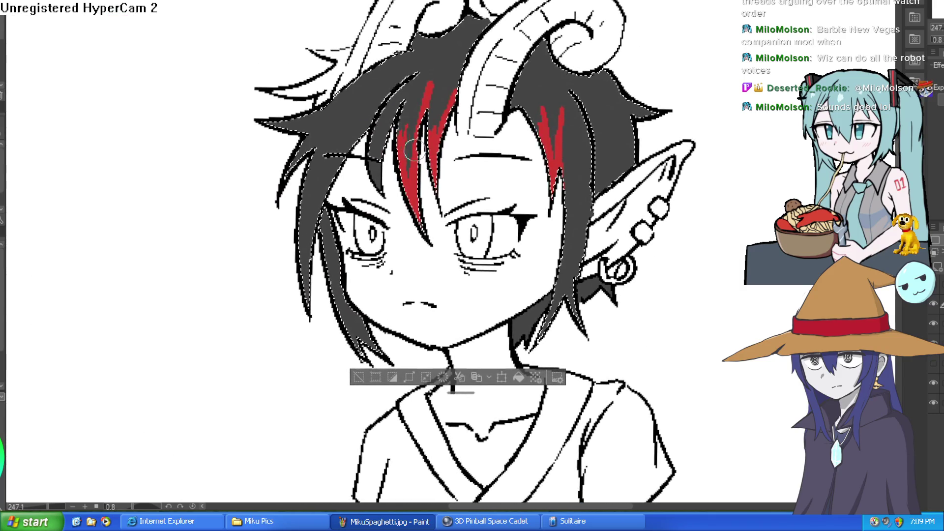
pyautogui.moveTo(381, 131)
pyautogui.mouseDown()
pyautogui.moveTo(373, 164)
pyautogui.moveTo(377, 123)
pyautogui.mouseUp()
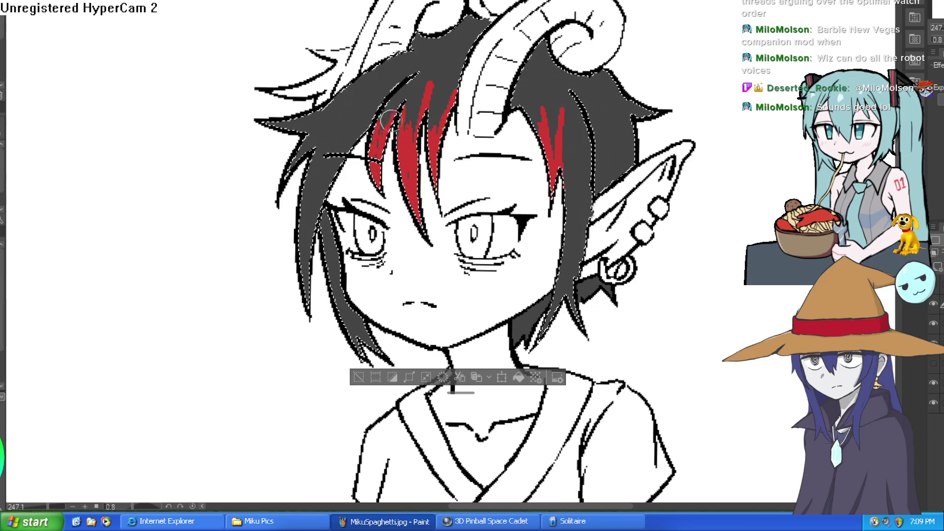
pyautogui.moveTo(373, 112)
pyautogui.mouseDown()
pyautogui.moveTo(352, 143)
pyautogui.moveTo(366, 120)
pyautogui.mouseUp()
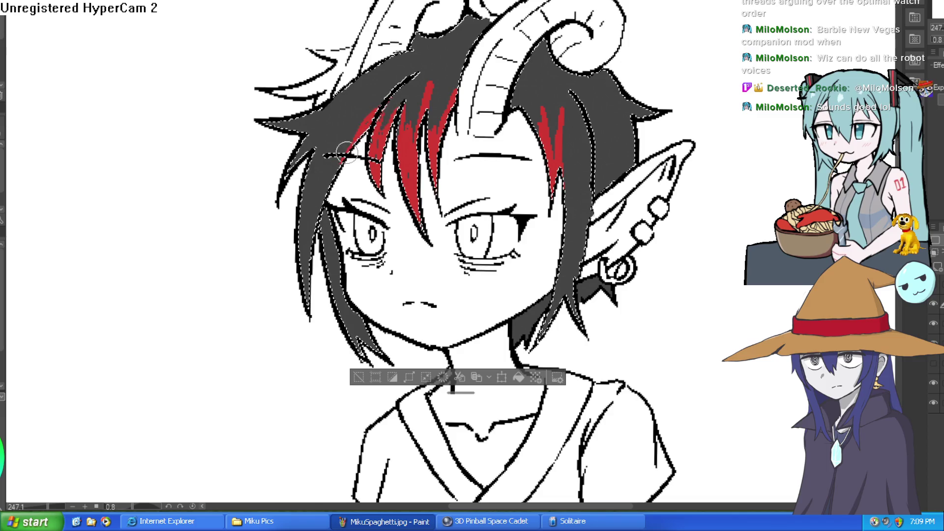
pyautogui.moveTo(308, 299)
pyautogui.mouseDown()
pyautogui.moveTo(302, 227)
pyautogui.moveTo(344, 157)
pyautogui.mouseUp()
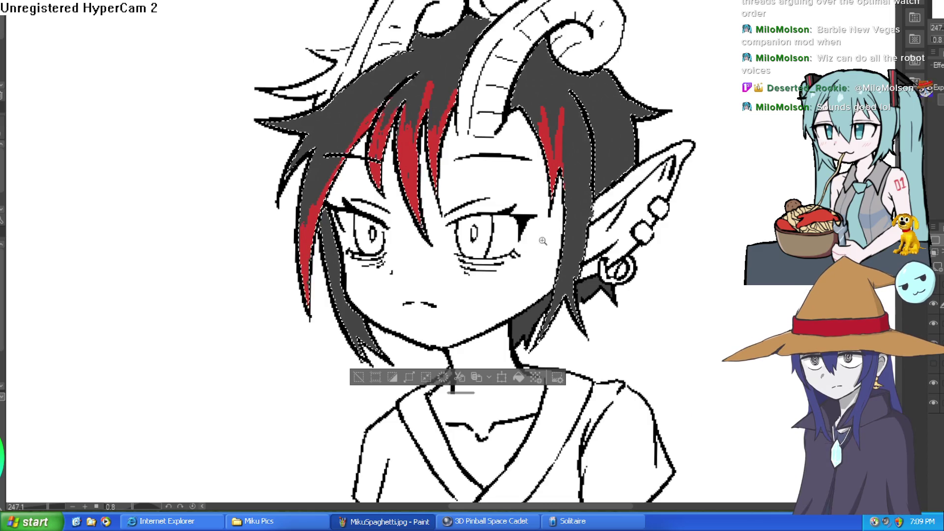
# - Paint red streaks in the lock beside the ear and the left lock by the face
pyautogui.moveTo(565, 256); pyautogui.dragTo(530, 176)
pyautogui.moveTo(505, 252); pyautogui.dragTo(538, 165)
pyautogui.moveTo(530, 201); pyautogui.dragTo(537, 229)
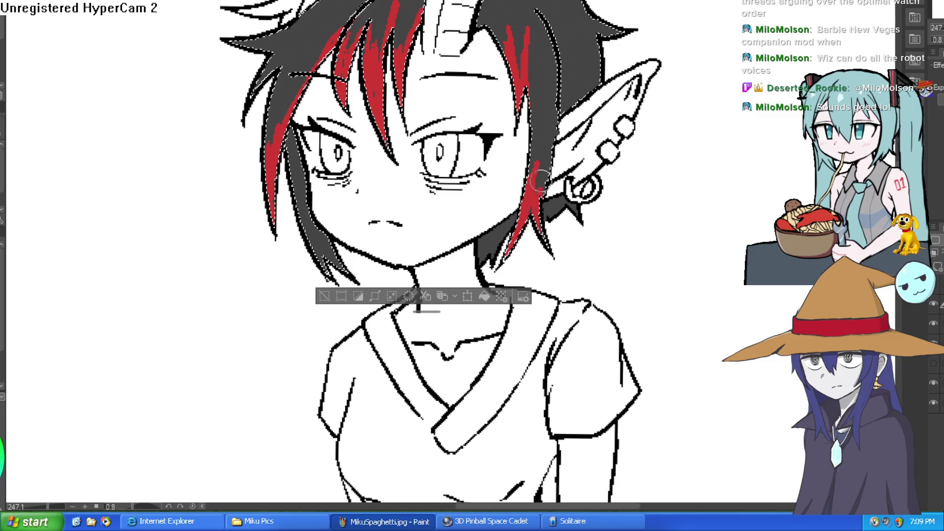
pyautogui.moveTo(538, 175)
pyautogui.mouseDown()
pyautogui.moveTo(554, 128)
pyautogui.moveTo(534, 193)
pyautogui.moveTo(535, 154)
pyautogui.moveTo(524, 192)
pyautogui.mouseUp()
pyautogui.moveTo(305, 216)
pyautogui.mouseDown()
pyautogui.moveTo(327, 280)
pyautogui.moveTo(334, 265)
pyautogui.moveTo(298, 199)
pyautogui.moveTo(320, 238)
pyautogui.moveTo(297, 178)
pyautogui.moveTo(301, 211)
pyautogui.mouseUp()
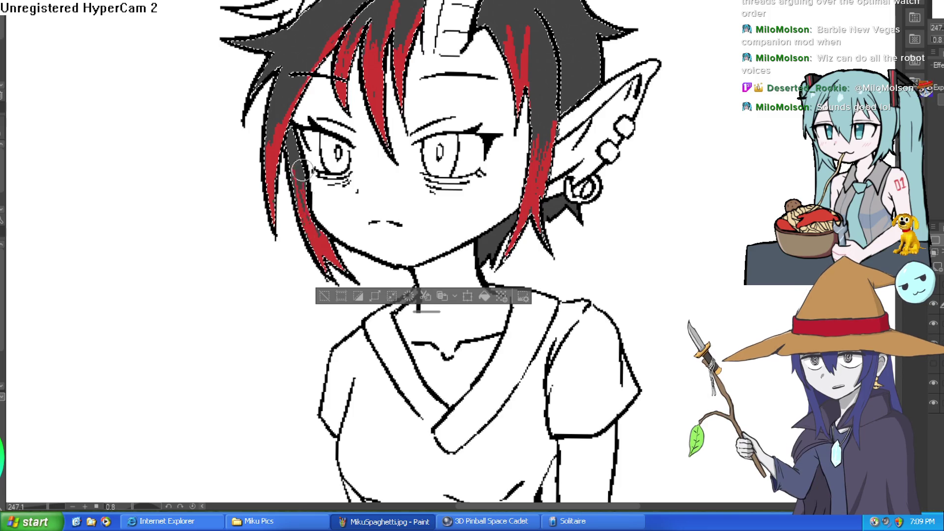
pyautogui.scroll(-3, 644, 143)
pyautogui.moveTo(649, 141); pyautogui.dragTo(635, 158)
pyautogui.scroll(3, 453, 192)
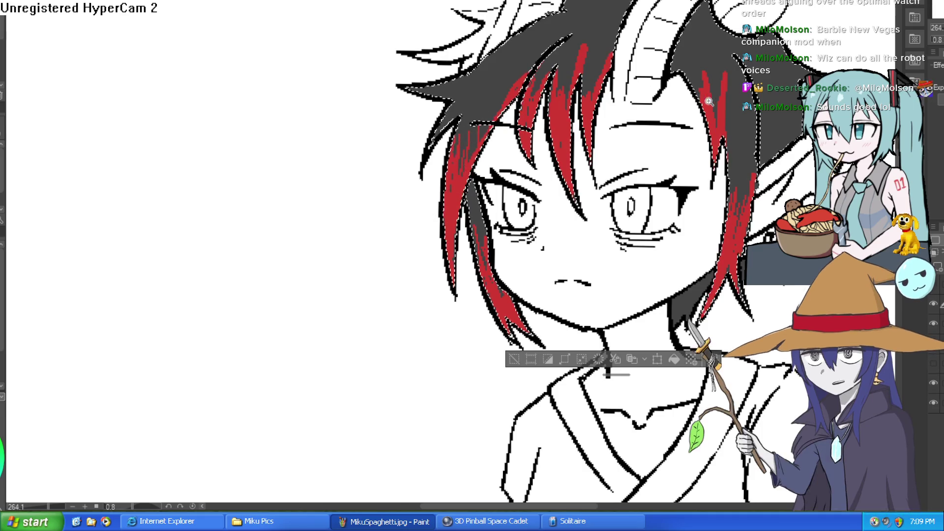
# - Streak the centre hair strand red, then clear the hair selection with Ctrl+D
pyautogui.scroll(-2, 706, 99)
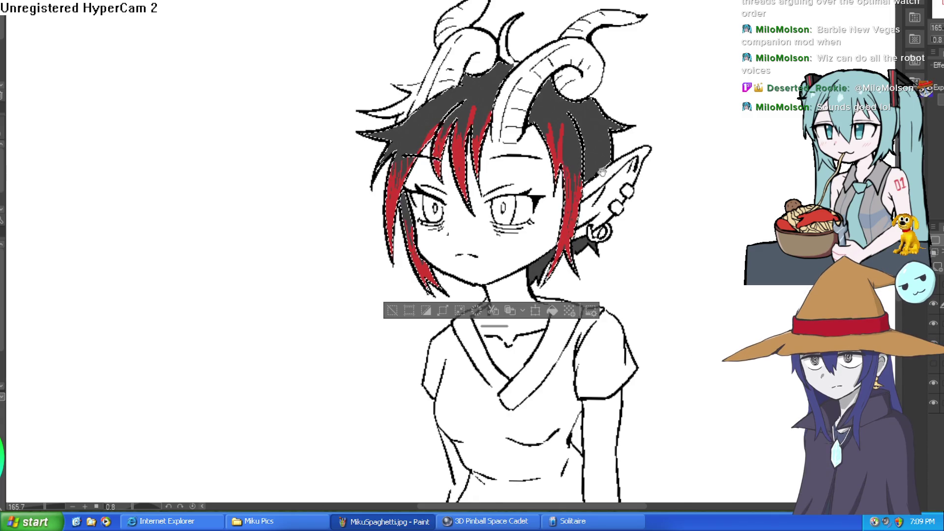
pyautogui.scroll(3, 590, 158)
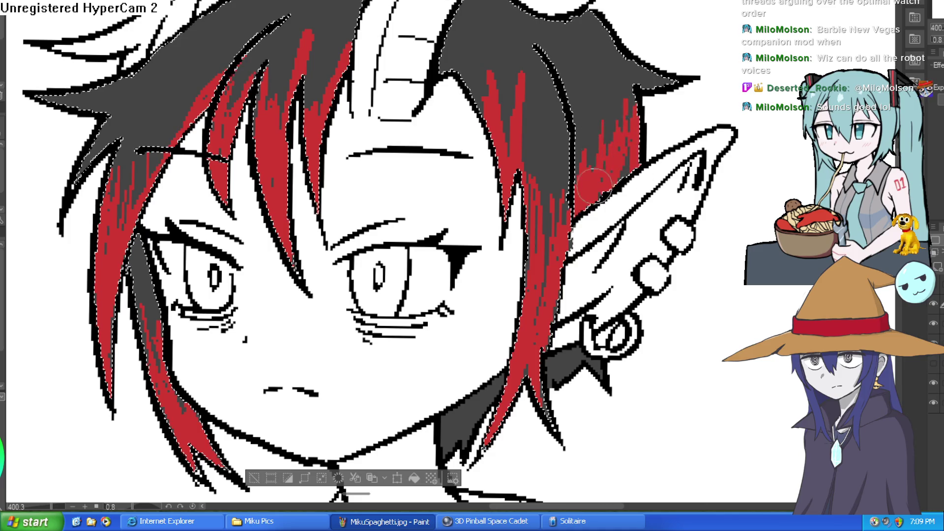
pyautogui.moveTo(555, 137)
pyautogui.mouseDown()
pyautogui.moveTo(538, 204)
pyautogui.moveTo(551, 241)
pyautogui.mouseUp()
pyautogui.moveTo(469, 81); pyautogui.dragTo(461, 68)
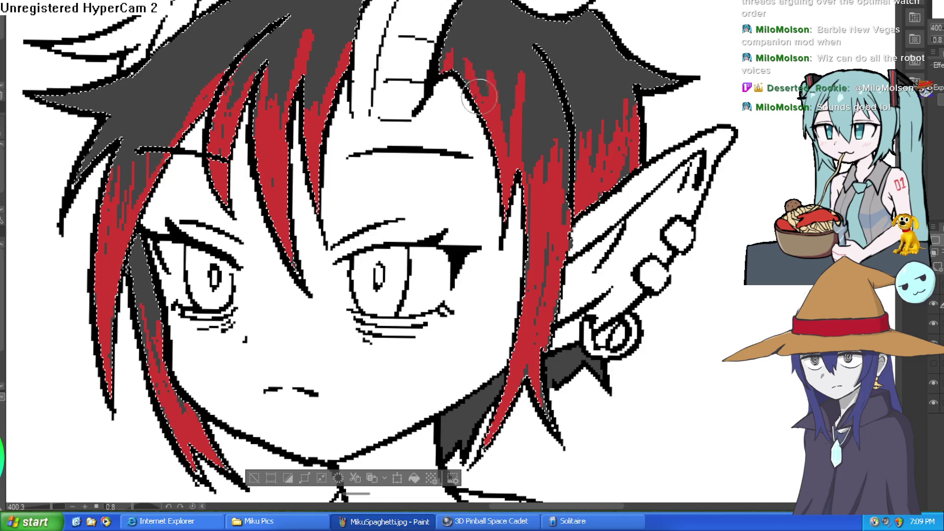
pyautogui.scroll(-3, 588, 120)
pyautogui.hotkey('ctrl', 'd')
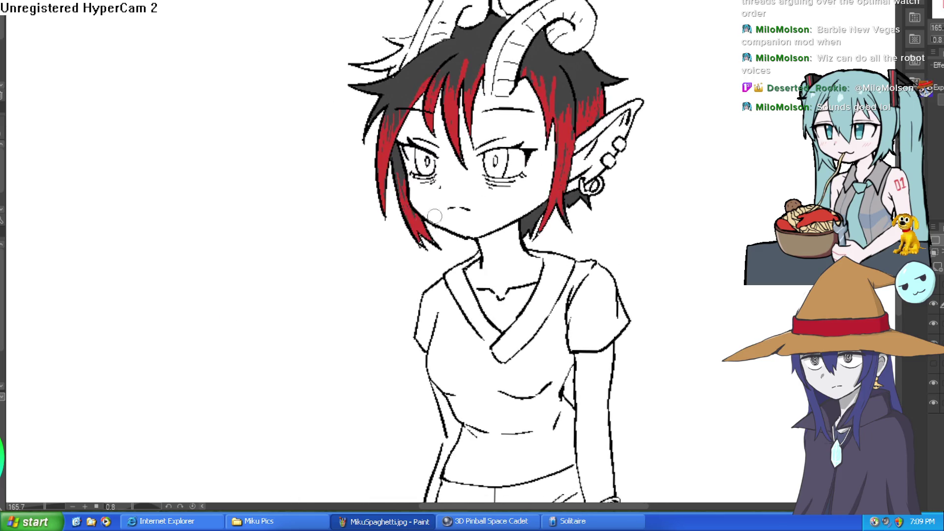
pyautogui.moveTo(655, 103); pyautogui.dragTo(623, 165)
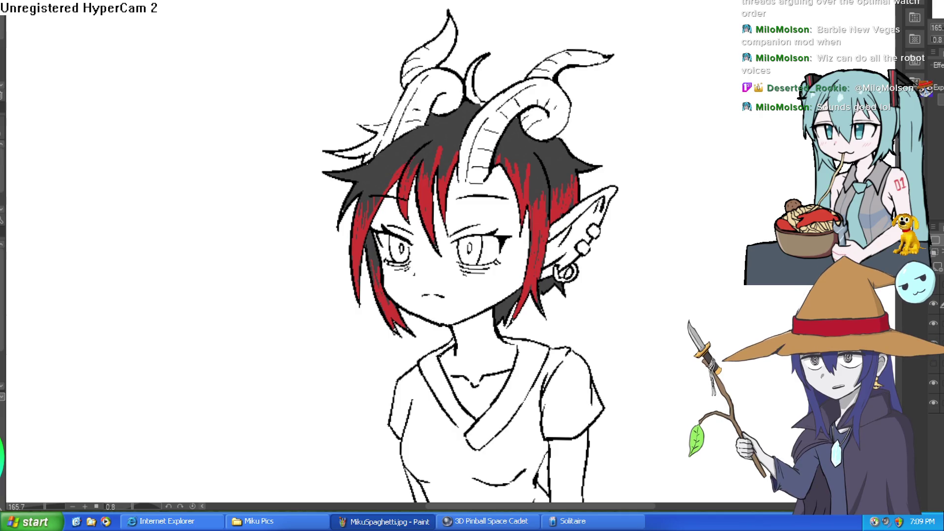
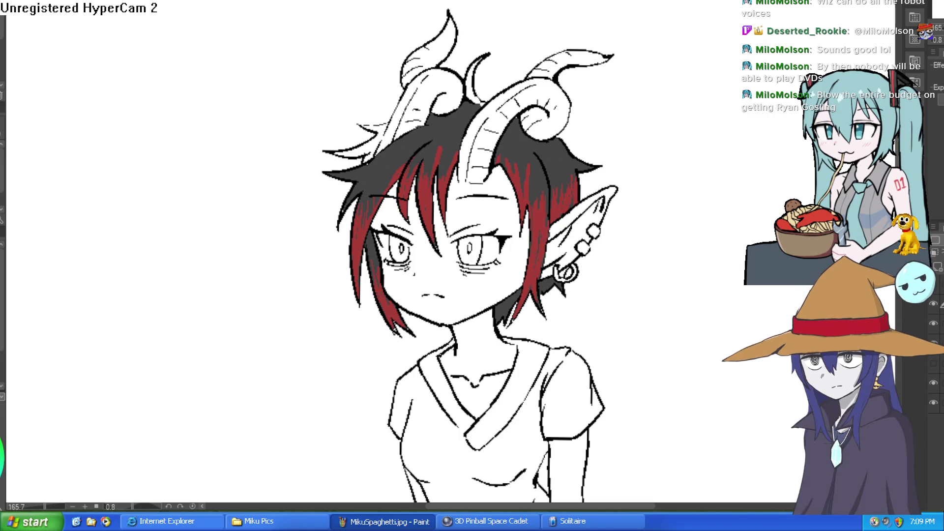
# - Hide and reshow the line art to check the hair colours, then centre the whole character
pyautogui.click(935, 329)
pyautogui.click(934, 331)
pyautogui.keyDown('alt'); pyautogui.click(936, 335); pyautogui.keyUp('alt')
pyautogui.keyDown('alt'); pyautogui.click(936, 336); pyautogui.keyUp('alt')
pyautogui.scroll(5, 434, 329)
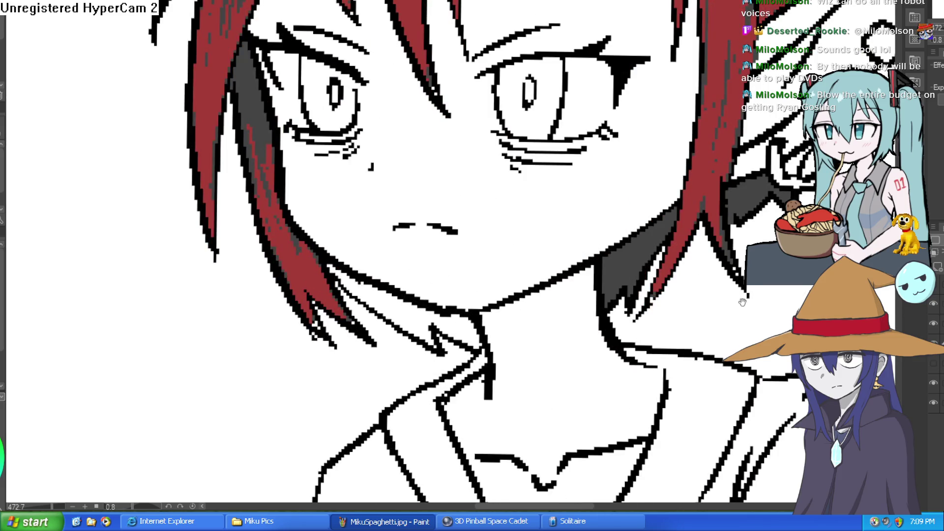
pyautogui.scroll(1, 734, 324)
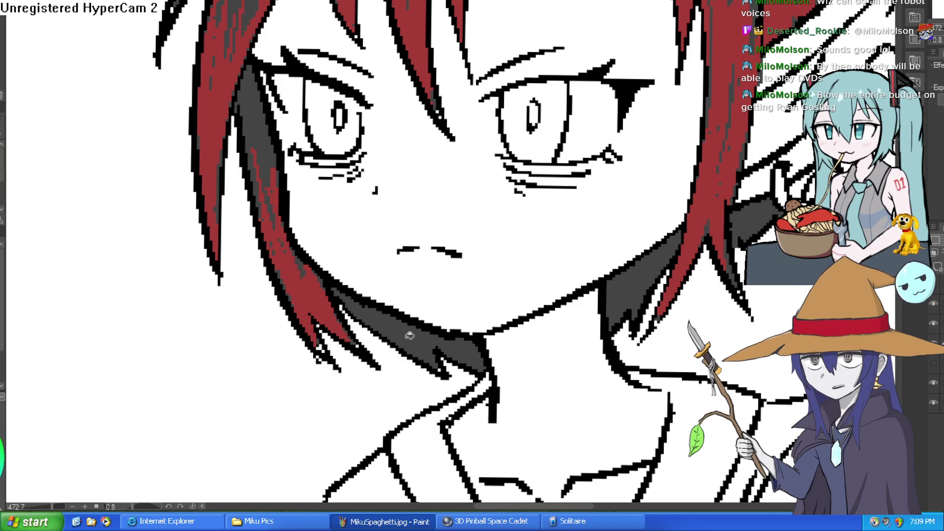
pyautogui.scroll(-5, 699, 268)
pyautogui.moveTo(699, 268)
pyautogui.mouseDown()
pyautogui.moveTo(626, 253)
pyautogui.moveTo(597, 216)
pyautogui.moveTo(599, 256)
pyautogui.mouseUp()
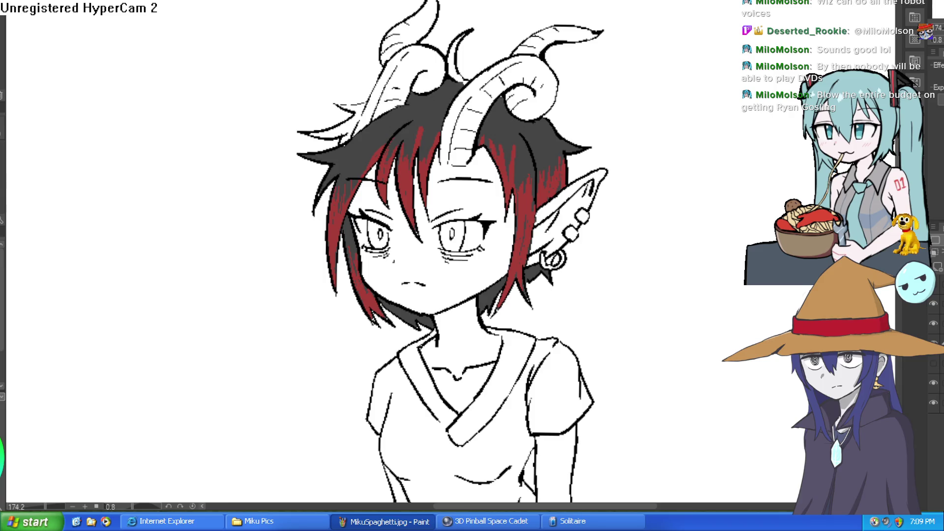
# - Bring the torso and hips into view and zoom in slightly on the figure
pyautogui.scroll(2, 567, 204)
pyautogui.scroll(-2, 566, 205)
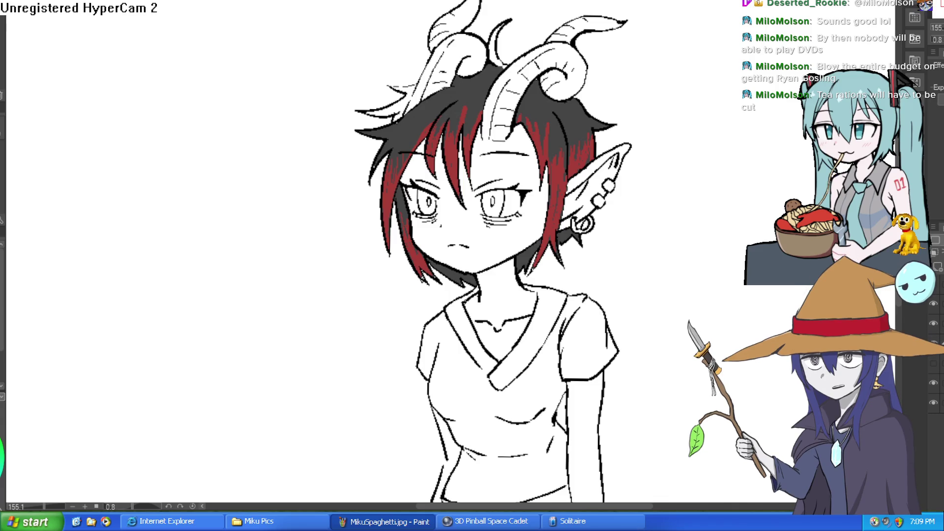
pyautogui.moveTo(656, 158); pyautogui.dragTo(661, 65)
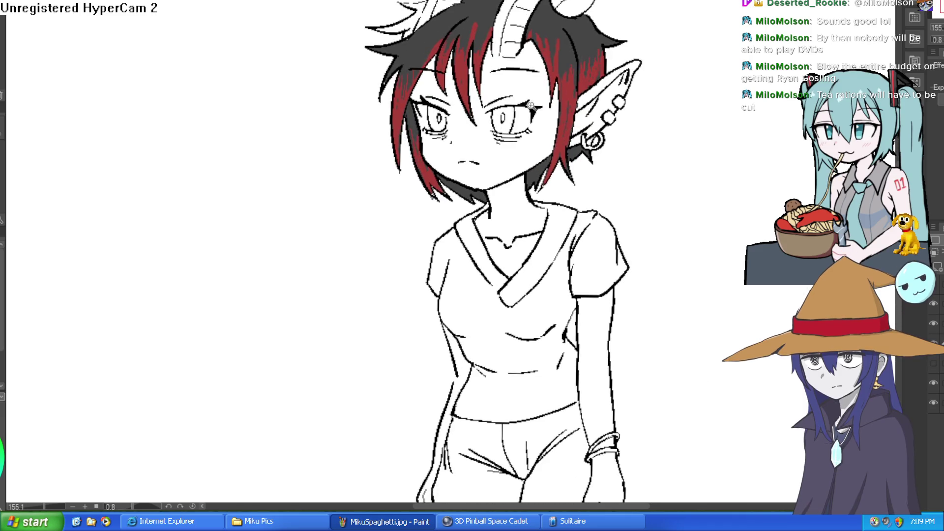
pyautogui.moveTo(497, 166)
pyautogui.mouseDown()
pyautogui.moveTo(533, 166)
pyautogui.moveTo(534, 141)
pyautogui.mouseUp()
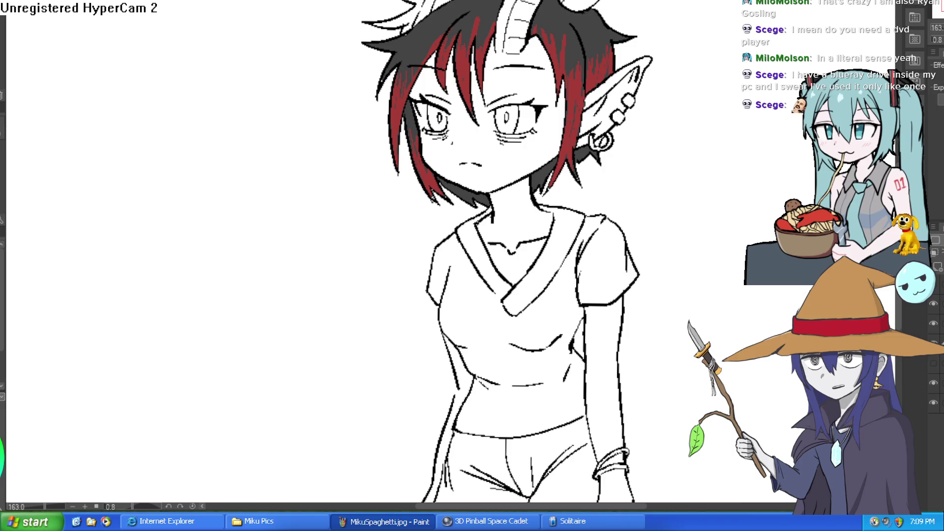
# - Move the view up to the head and toggle the line art to inspect the hair fill
pyautogui.moveTo(708, 206); pyautogui.dragTo(687, 92)
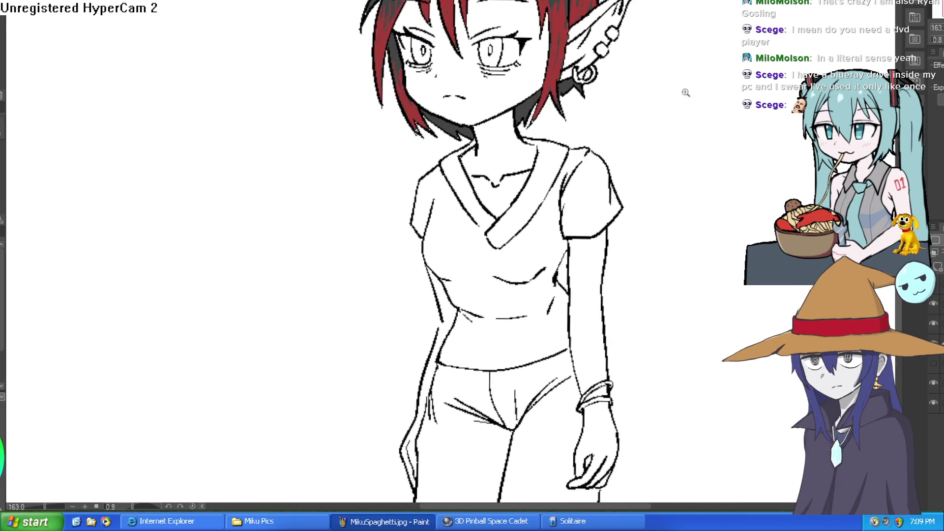
pyautogui.scroll(-2, 655, 148)
pyautogui.scroll(-1, 657, 143)
pyautogui.scroll(-1, 637, 104)
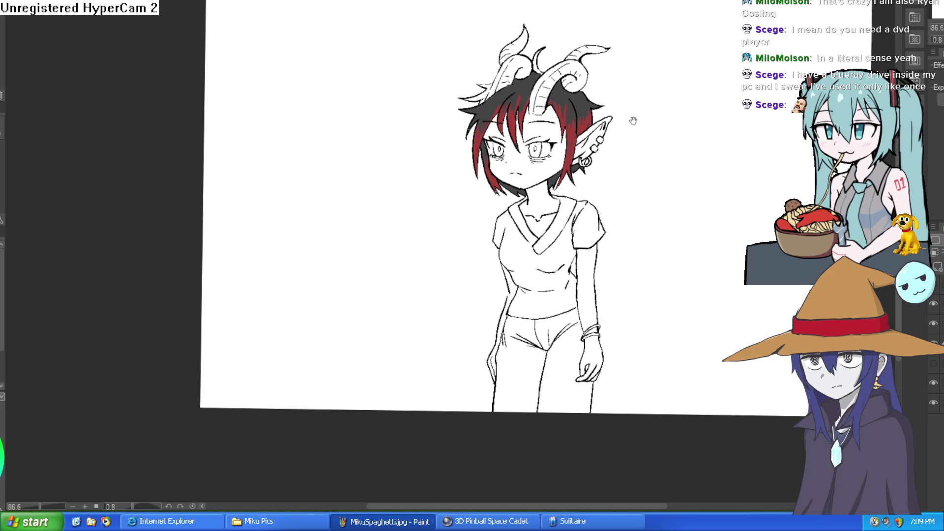
pyautogui.scroll(5, 590, 36)
pyautogui.scroll(-4, 585, 54)
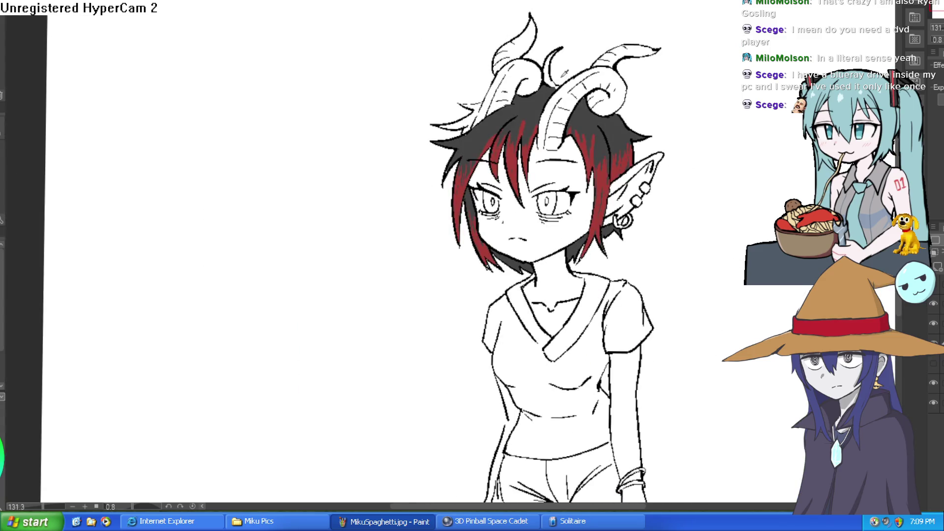
pyautogui.scroll(4, 575, 64)
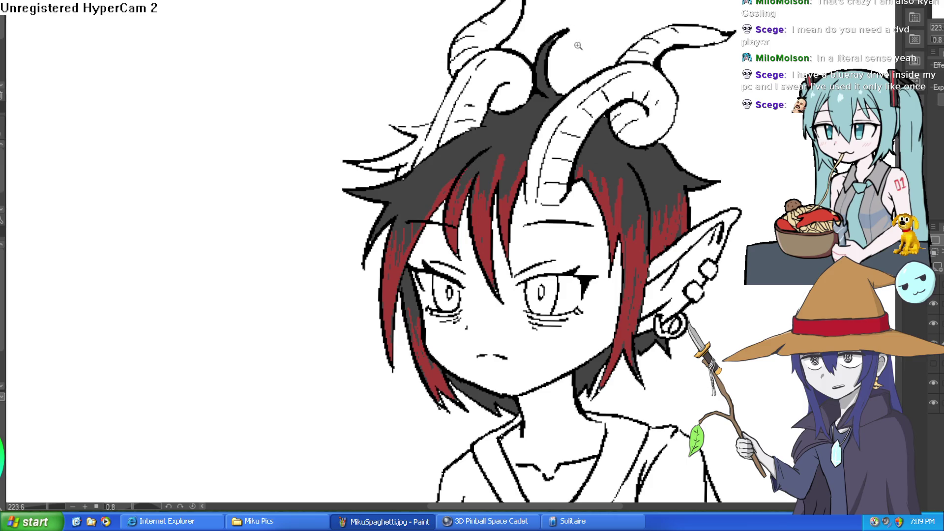
pyautogui.scroll(4, 571, 42)
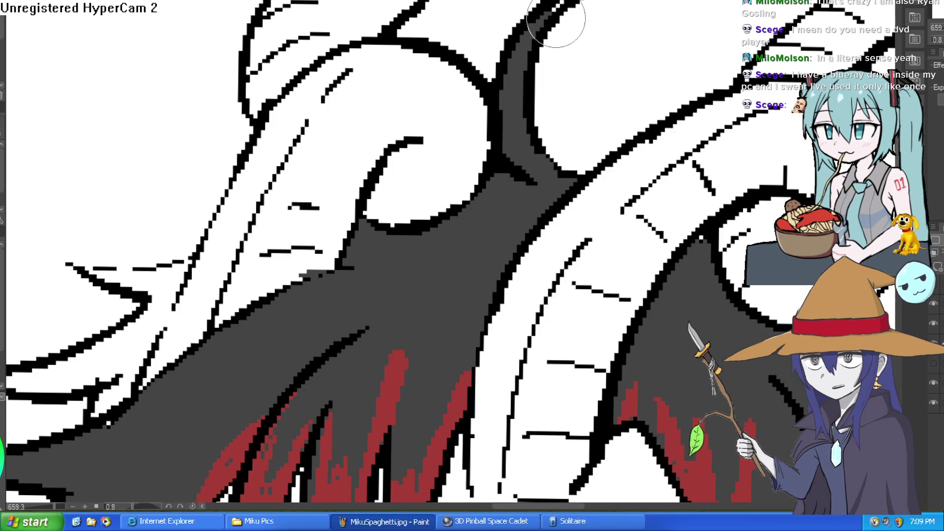
pyautogui.scroll(-4, 757, 195)
pyautogui.click(934, 303)
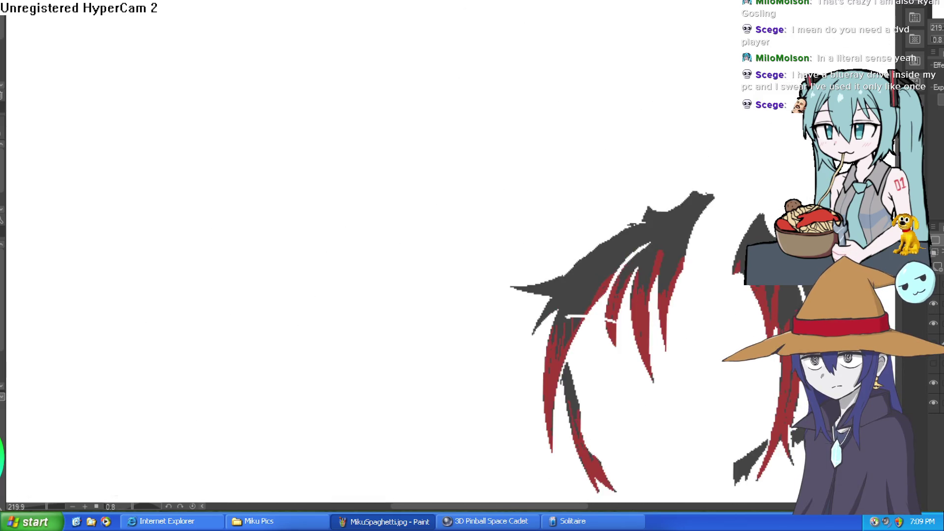
pyautogui.click(933, 303)
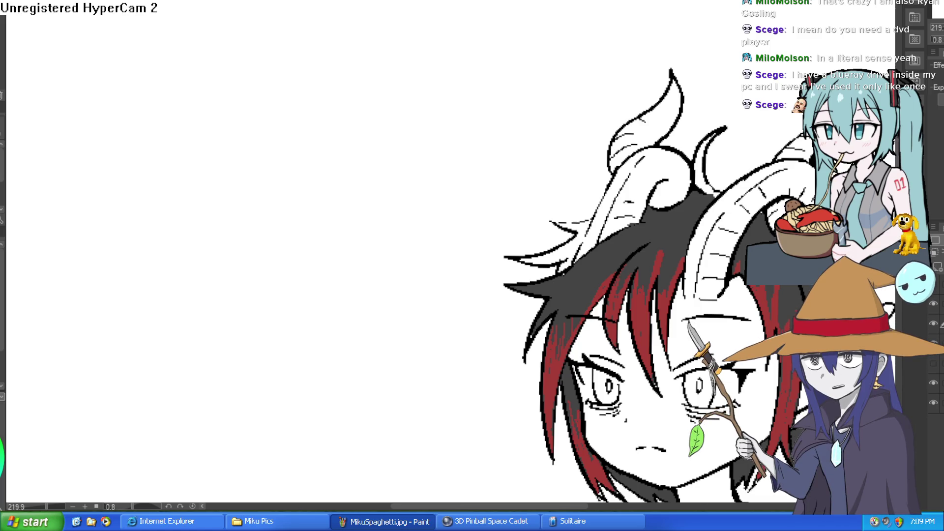
# - Paint the small crescent horn between the two large horns solid black and zoom to check it
pyautogui.moveTo(706, 137); pyautogui.dragTo(704, 161)
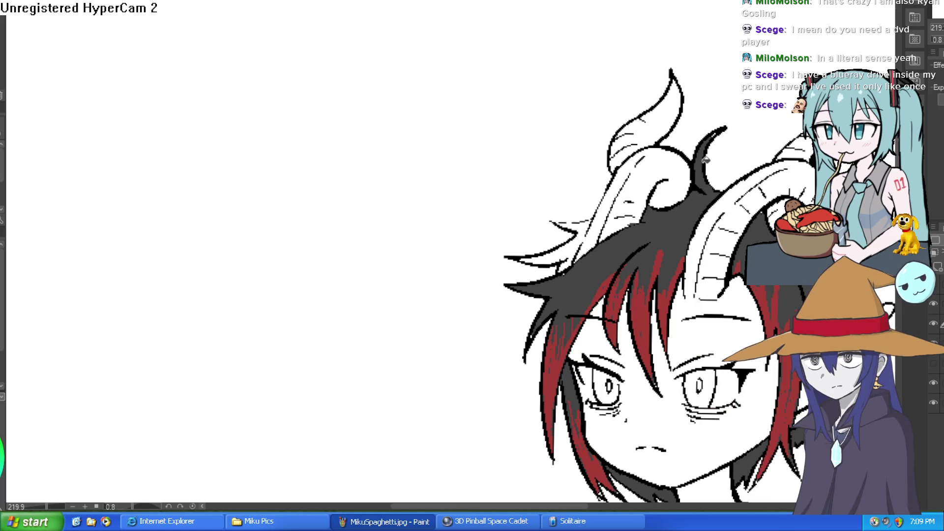
pyautogui.scroll(5, 751, 107)
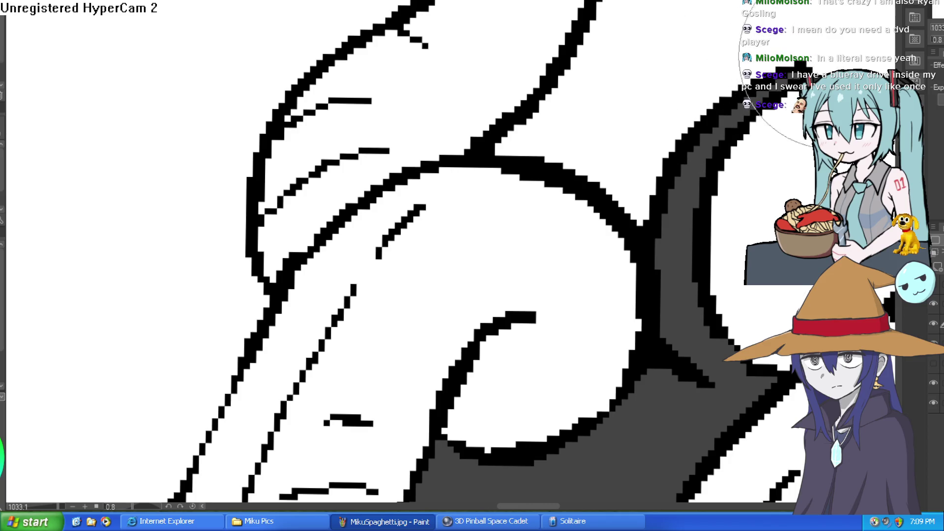
pyautogui.scroll(-4, 772, 79)
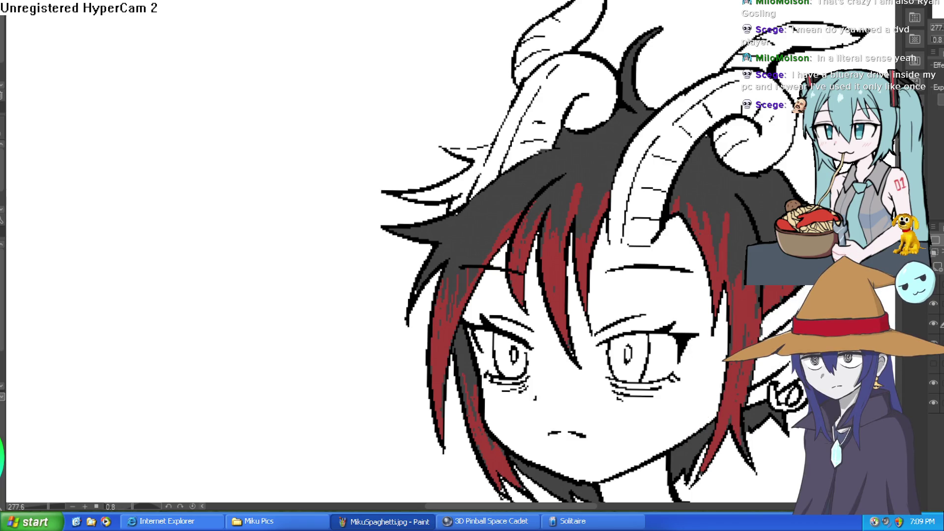
pyautogui.scroll(-3, 593, 197)
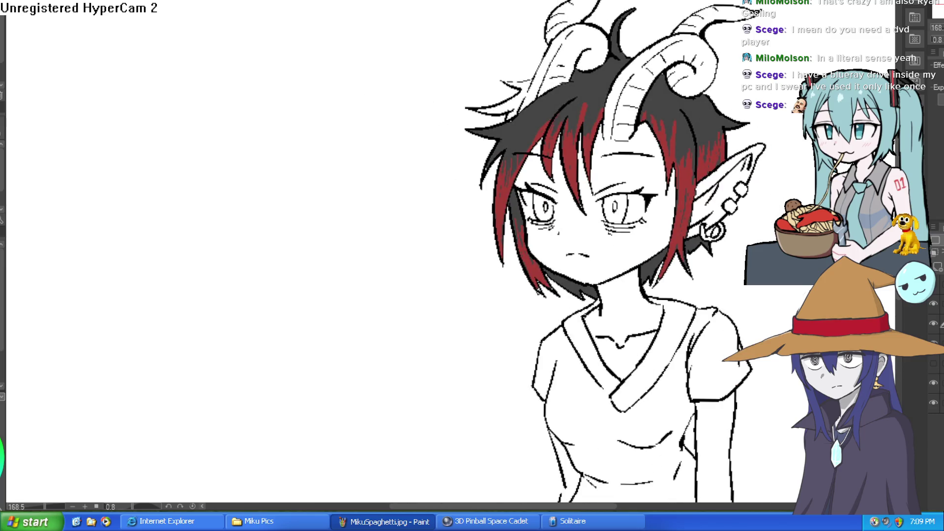
# - Toggle the red hair streak layer to compare, then shift the view left toward the torso
pyautogui.click(933, 323)
pyautogui.click(933, 324)
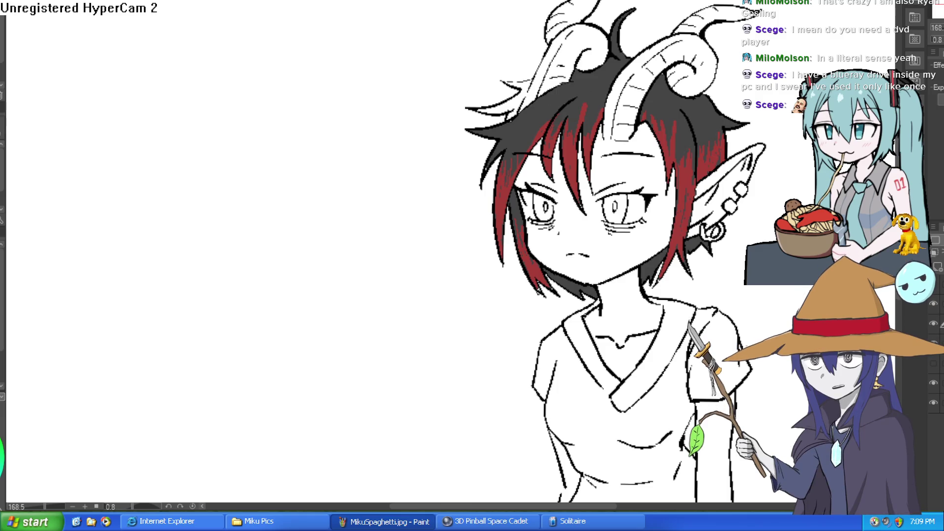
pyautogui.moveTo(737, 119); pyautogui.dragTo(668, 90)
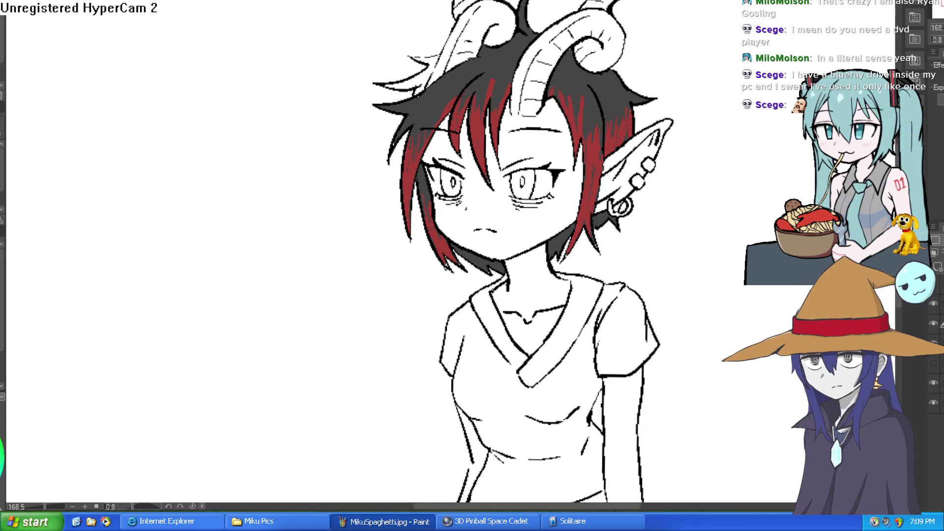
pyautogui.moveTo(716, 152)
pyautogui.mouseDown()
pyautogui.moveTo(670, 88)
pyautogui.moveTo(640, 126)
pyautogui.mouseUp()
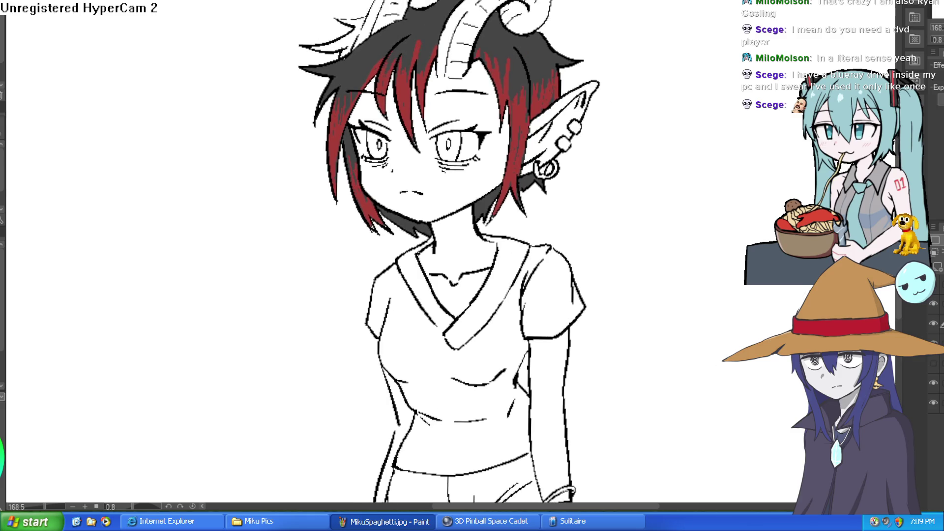
pyautogui.click(934, 325)
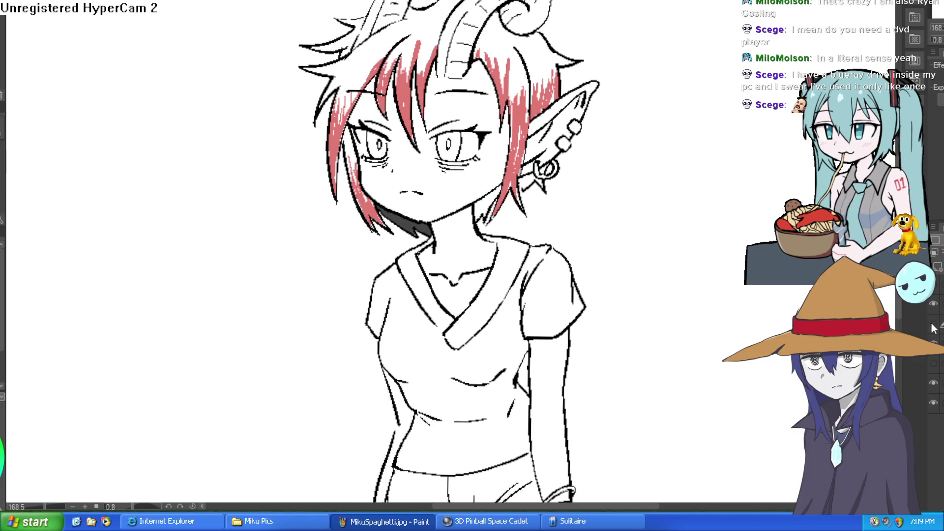
pyautogui.click(934, 325)
pyautogui.click(933, 324)
pyautogui.click(934, 325)
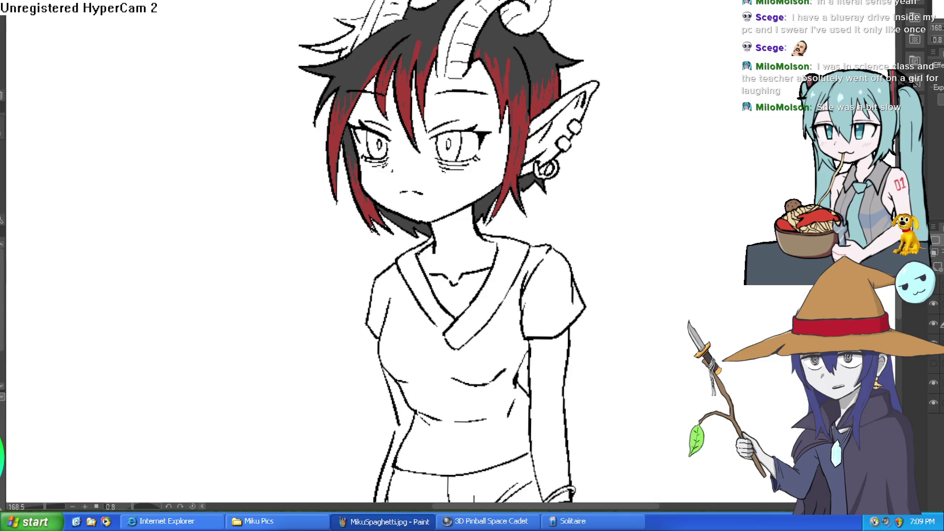
# - Compare the hair shading and colour layers by toggling visibility, leaving the red streak layer hidden
pyautogui.moveTo(554, 217); pyautogui.dragTo(521, 141)
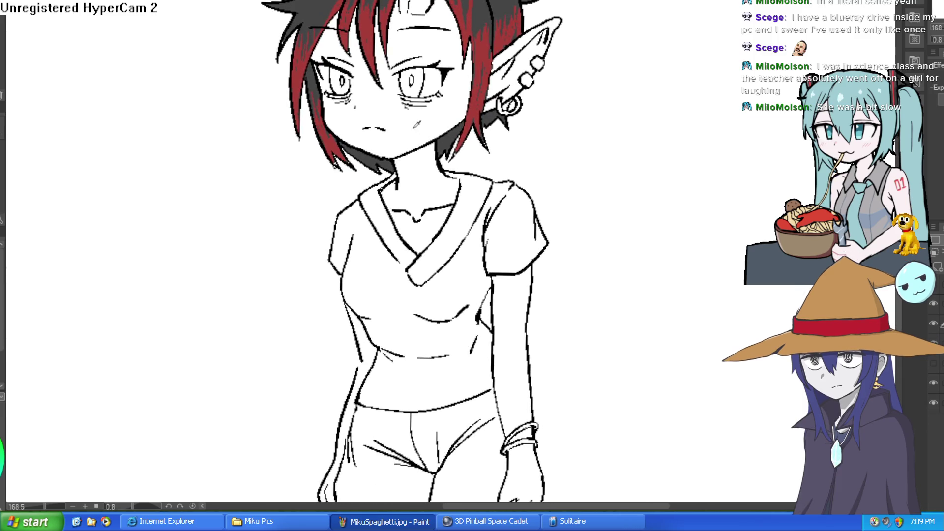
pyautogui.click(934, 324)
pyautogui.click(933, 323)
pyautogui.scroll(2, 485, 89)
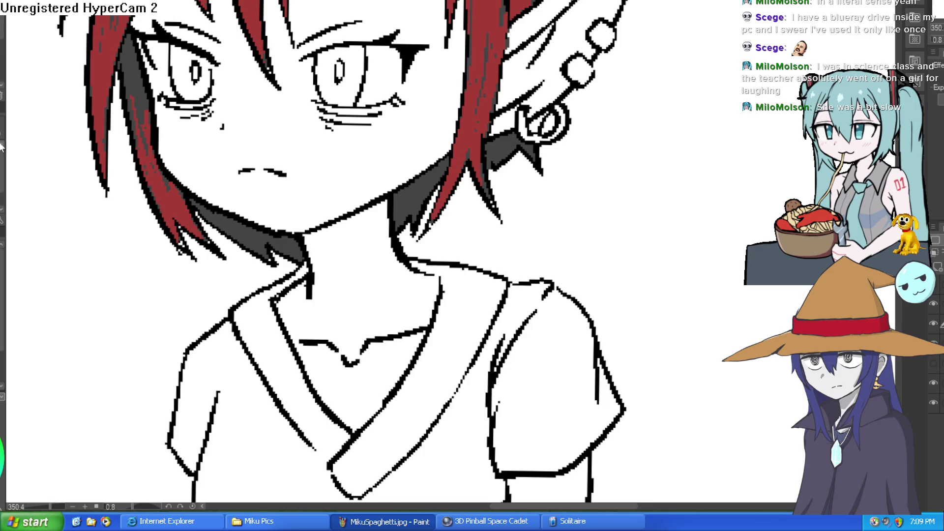
pyautogui.click(935, 327)
pyautogui.click(934, 328)
pyautogui.click(935, 309)
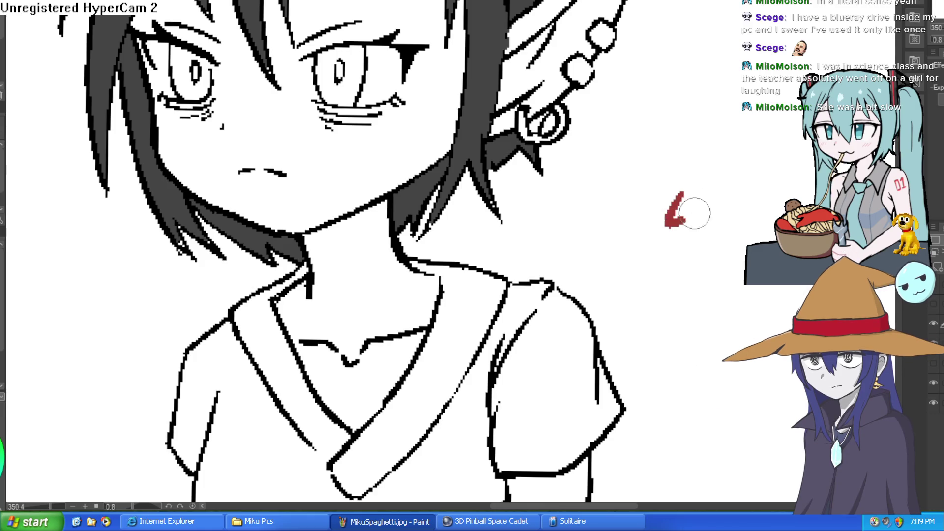
pyautogui.click(933, 305)
pyautogui.click(933, 304)
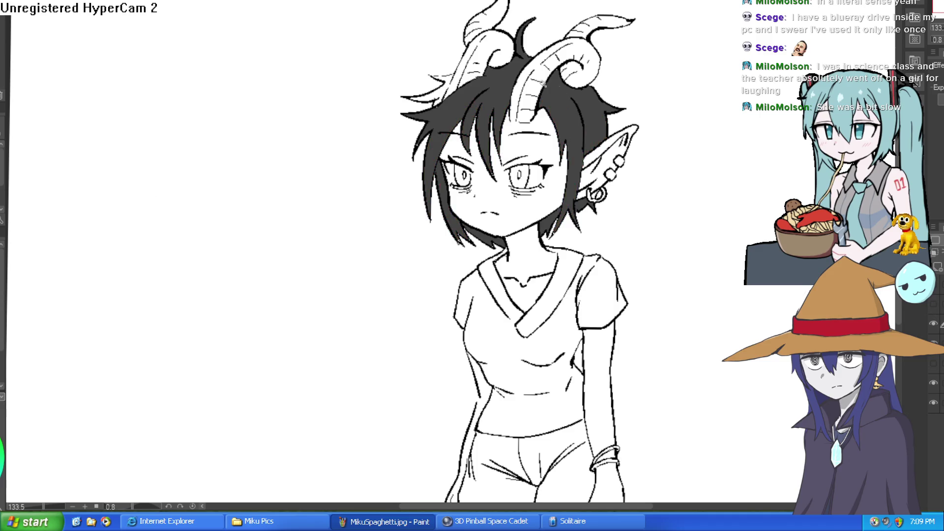
# - Auto-select the right, lower, left and lower-left hair regions into one combined selection
pyautogui.click(573, 128)
pyautogui.moveTo(582, 197); pyautogui.dragTo(552, 221)
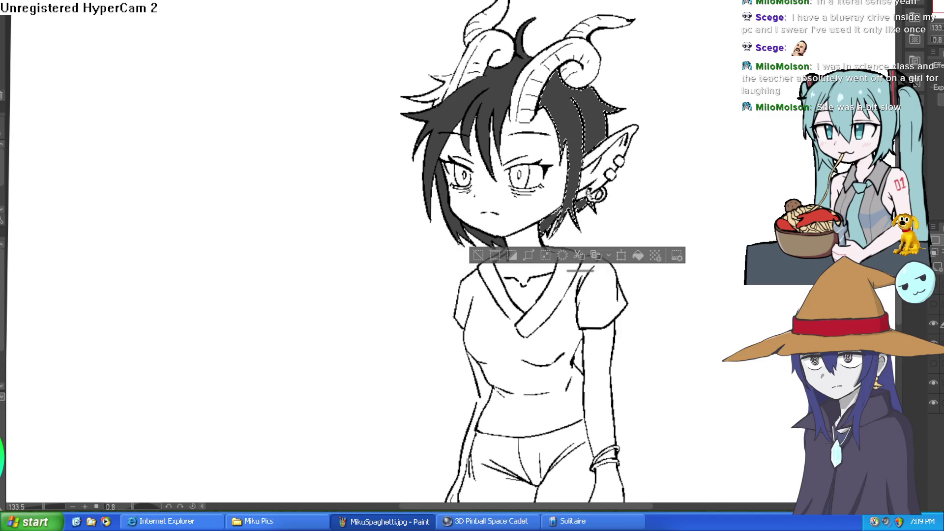
pyautogui.click(502, 102)
pyautogui.click(463, 215)
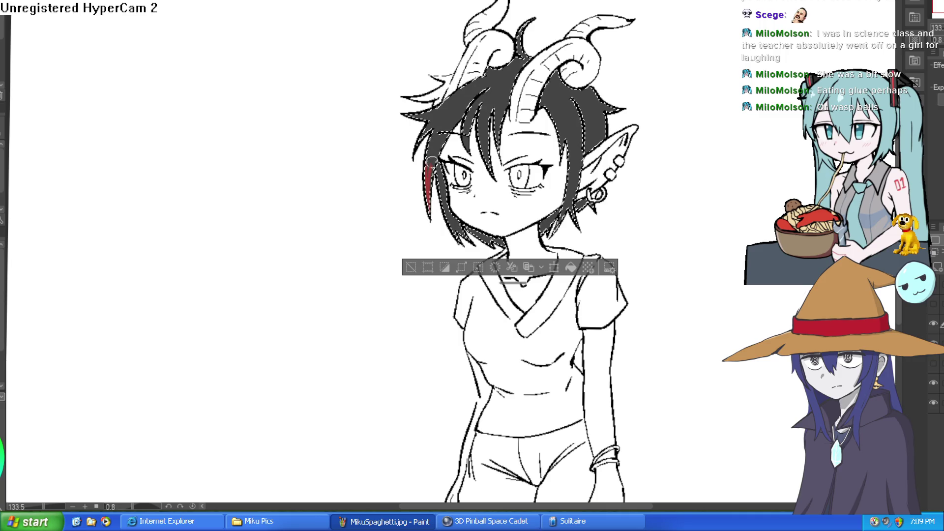
# - Show the red streak layer and rotate the canvas so the face is level and centred
pyautogui.click(933, 303)
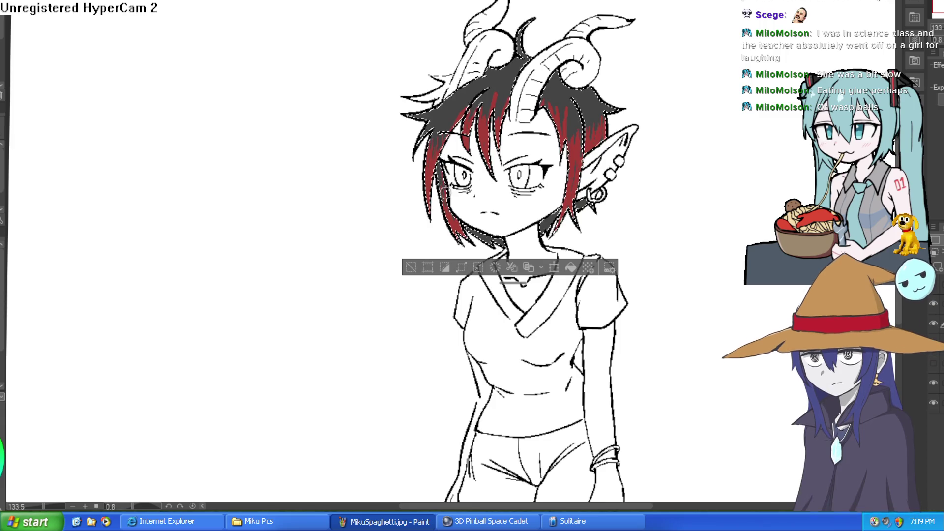
pyautogui.scroll(5, 474, 237)
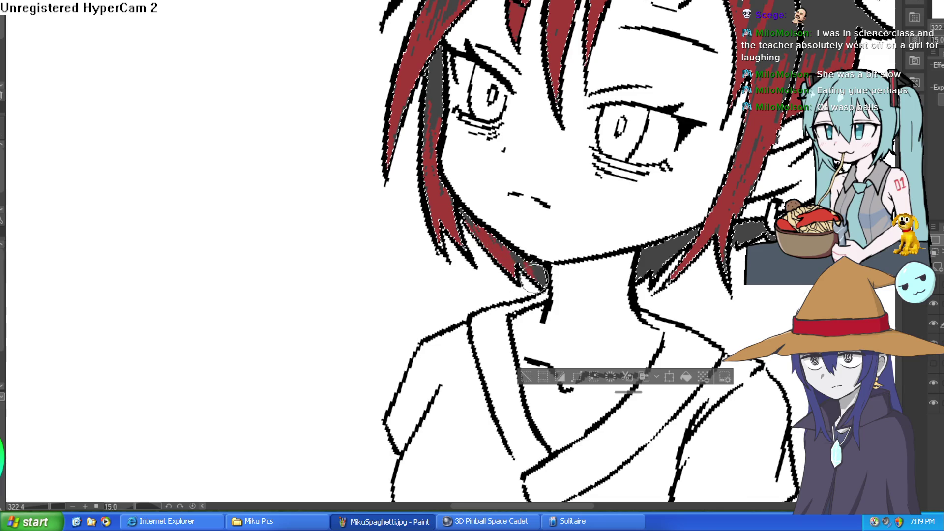
pyautogui.moveTo(501, 238)
pyautogui.mouseDown()
pyautogui.moveTo(720, 95)
pyautogui.moveTo(663, 43)
pyautogui.mouseUp()
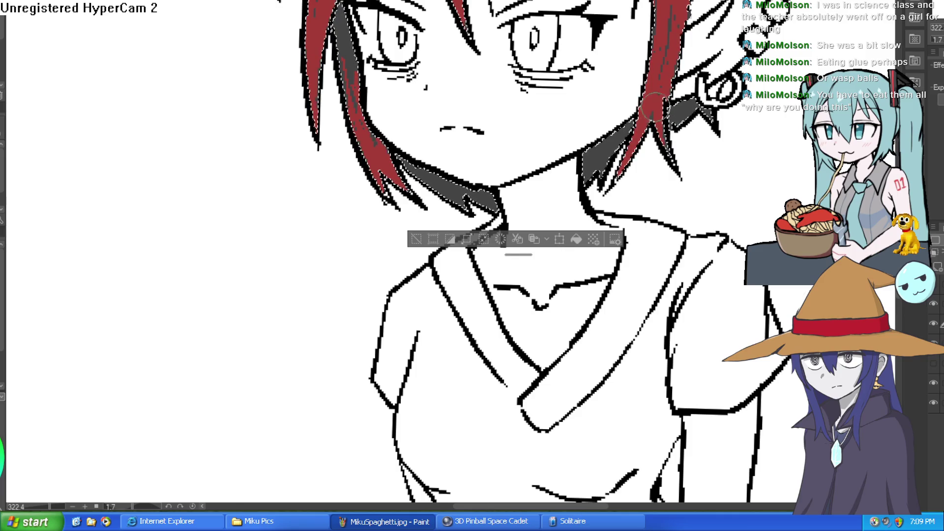
pyautogui.moveTo(678, 81)
pyautogui.mouseDown()
pyautogui.moveTo(661, 146)
pyautogui.moveTo(632, 194)
pyautogui.mouseUp()
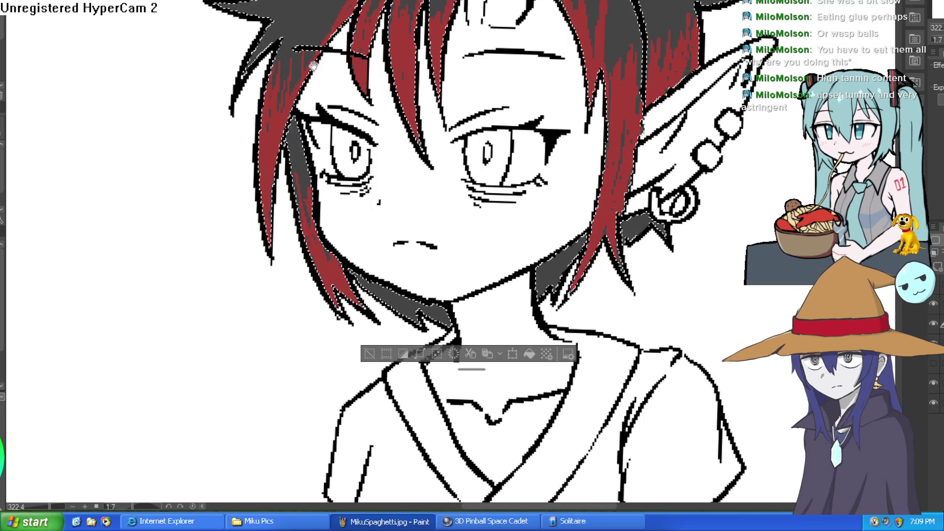
# - Paint red streaks along the left, front and right hair strands
pyautogui.moveTo(313, 66); pyautogui.dragTo(299, 114)
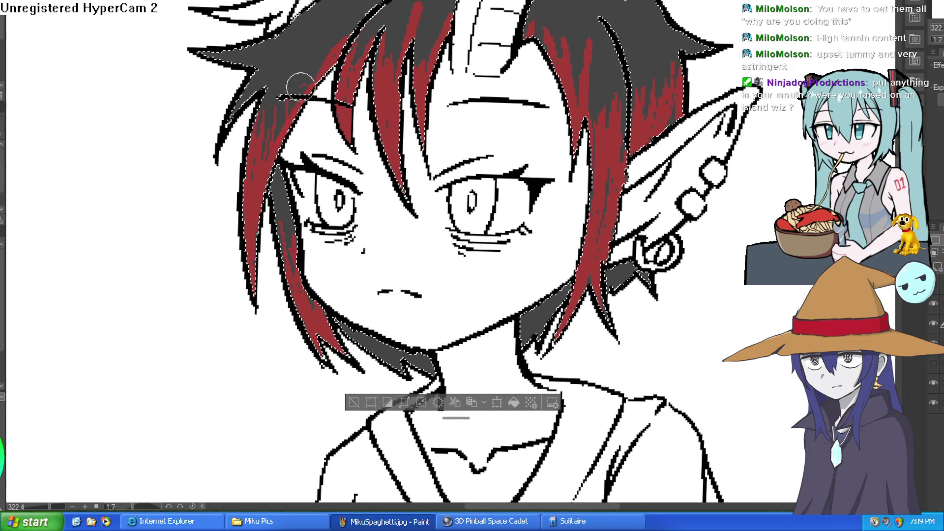
pyautogui.moveTo(263, 158)
pyautogui.mouseDown()
pyautogui.moveTo(280, 95)
pyautogui.moveTo(245, 161)
pyautogui.mouseUp()
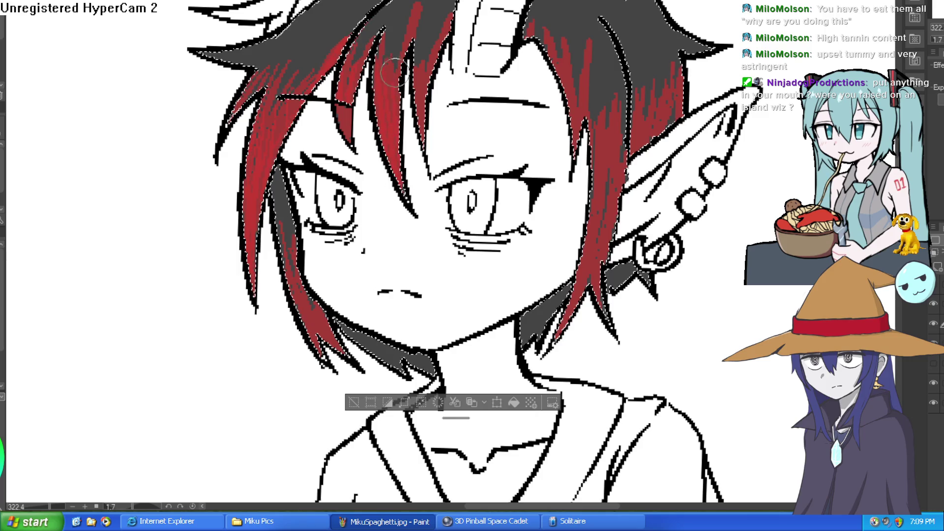
pyautogui.moveTo(417, 45)
pyautogui.mouseDown()
pyautogui.moveTo(419, 118)
pyautogui.moveTo(427, 74)
pyautogui.mouseUp()
pyautogui.moveTo(543, 12)
pyautogui.mouseDown()
pyautogui.moveTo(536, 34)
pyautogui.moveTo(532, 21)
pyautogui.moveTo(556, 49)
pyautogui.moveTo(575, 133)
pyautogui.moveTo(585, 98)
pyautogui.moveTo(607, 125)
pyautogui.moveTo(601, 196)
pyautogui.moveTo(603, 186)
pyautogui.moveTo(609, 259)
pyautogui.moveTo(625, 143)
pyautogui.moveTo(634, 138)
pyautogui.moveTo(625, 117)
pyautogui.moveTo(627, 148)
pyautogui.moveTo(610, 99)
pyautogui.moveTo(600, 167)
pyautogui.moveTo(615, 89)
pyautogui.mouseUp()
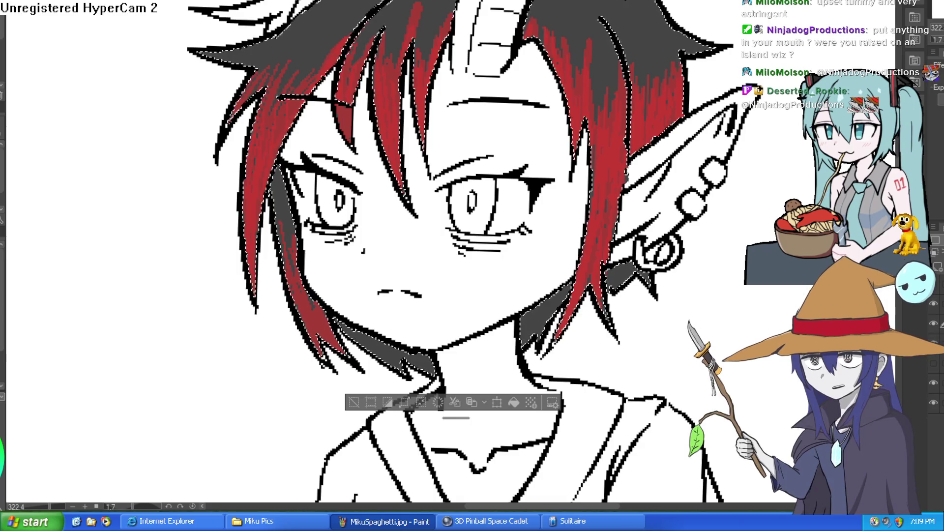
pyautogui.scroll(-5, 354, 394)
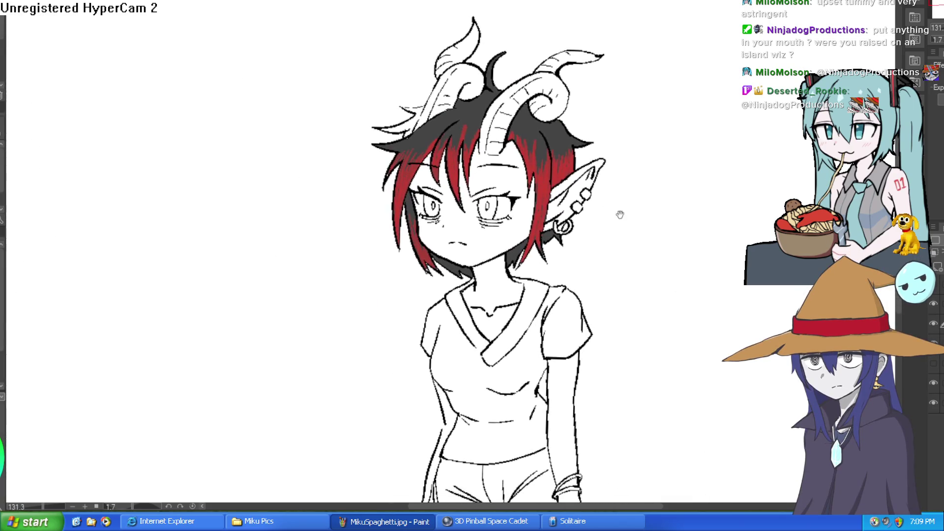
pyautogui.scroll(2, 587, 133)
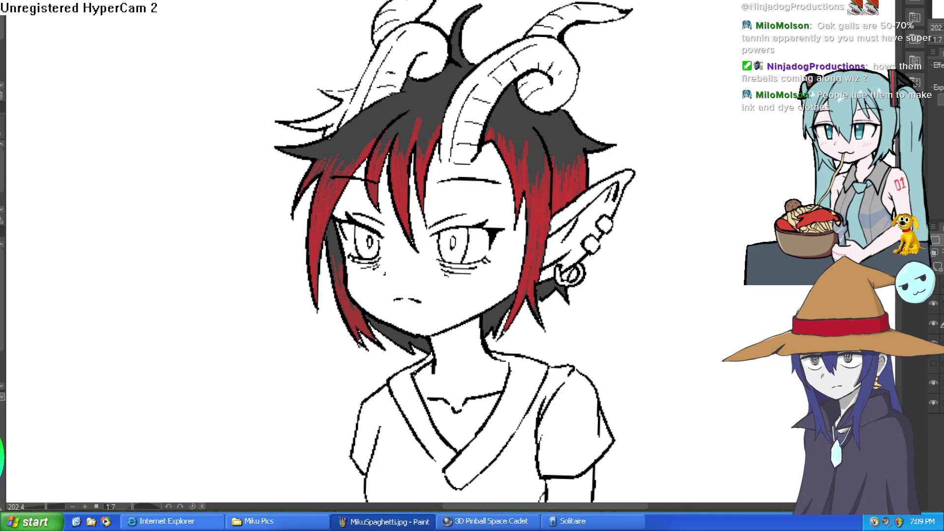
pyautogui.moveTo(648, 294); pyautogui.dragTo(700, 295)
pyautogui.hotkey('ctrl', 'z')
pyautogui.click(934, 363)
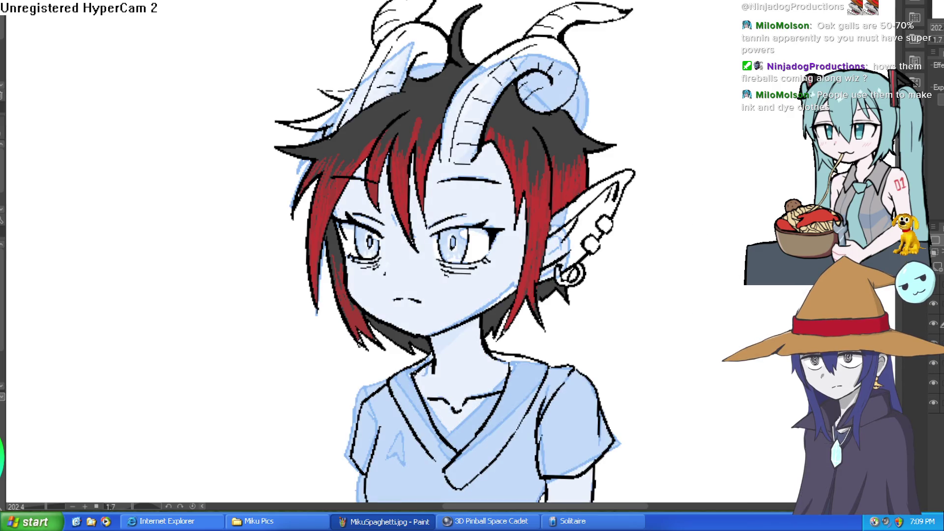
pyautogui.click(934, 364)
pyautogui.click(936, 76)
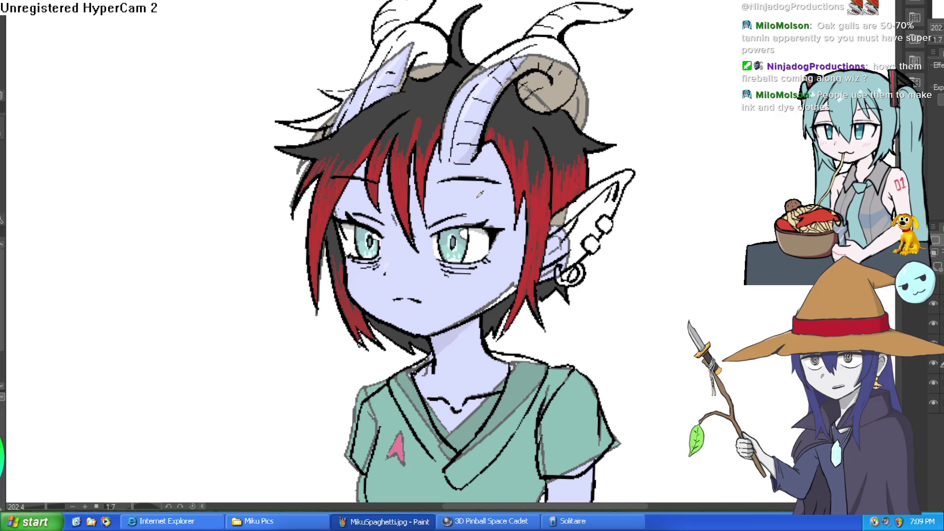
pyautogui.click(932, 362)
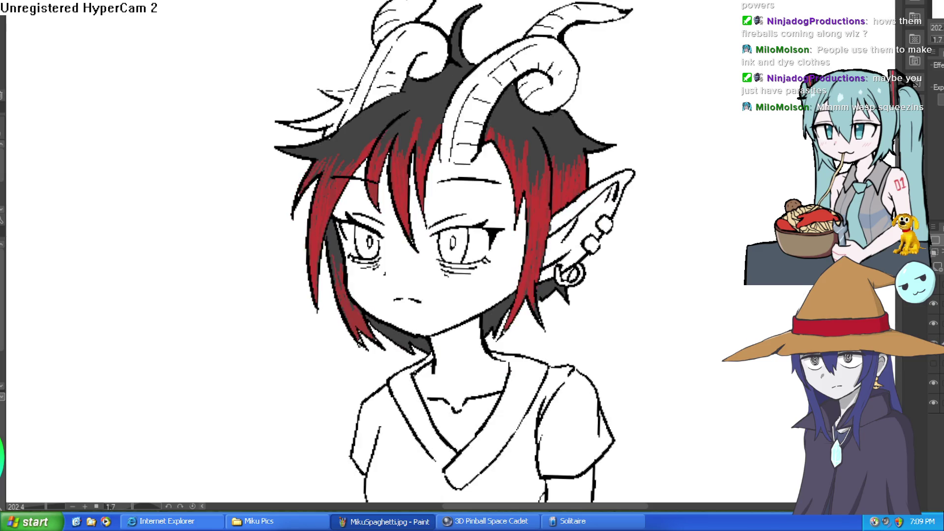
pyautogui.click(933, 324)
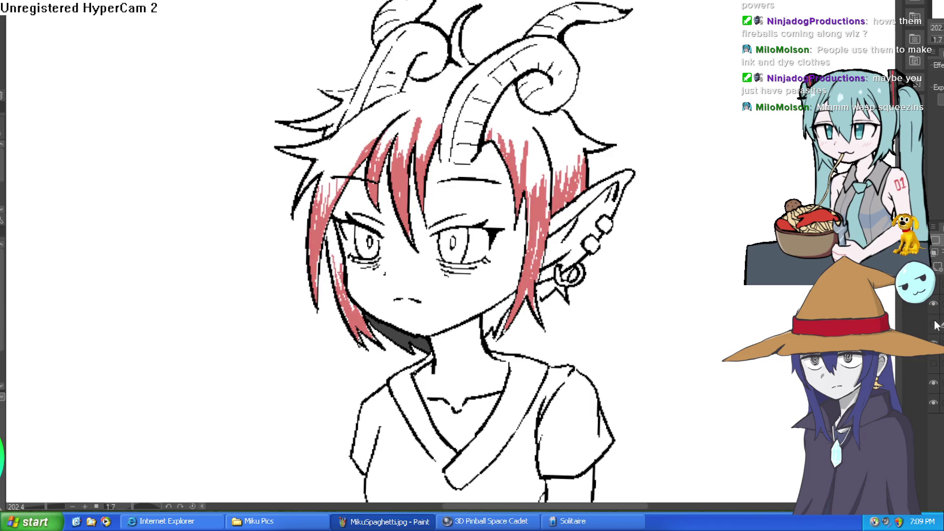
pyautogui.click(933, 324)
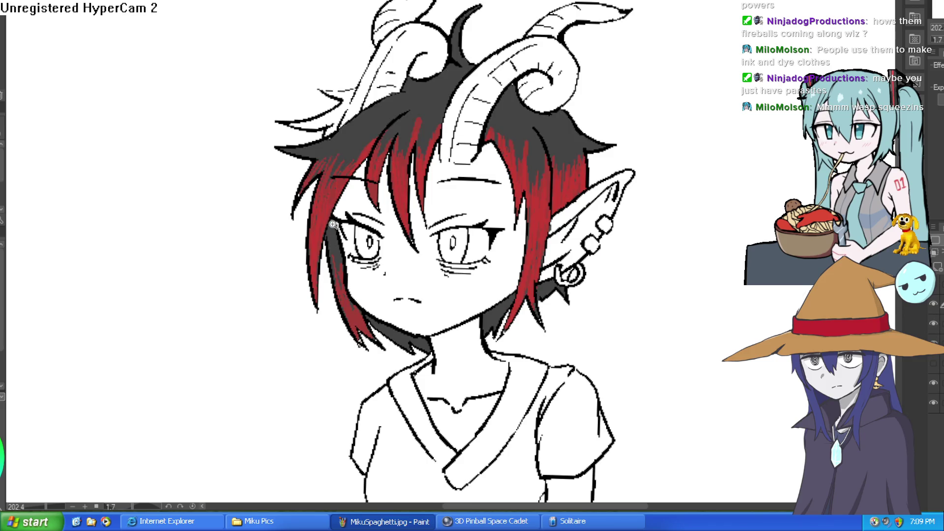
pyautogui.scroll(2, 334, 225)
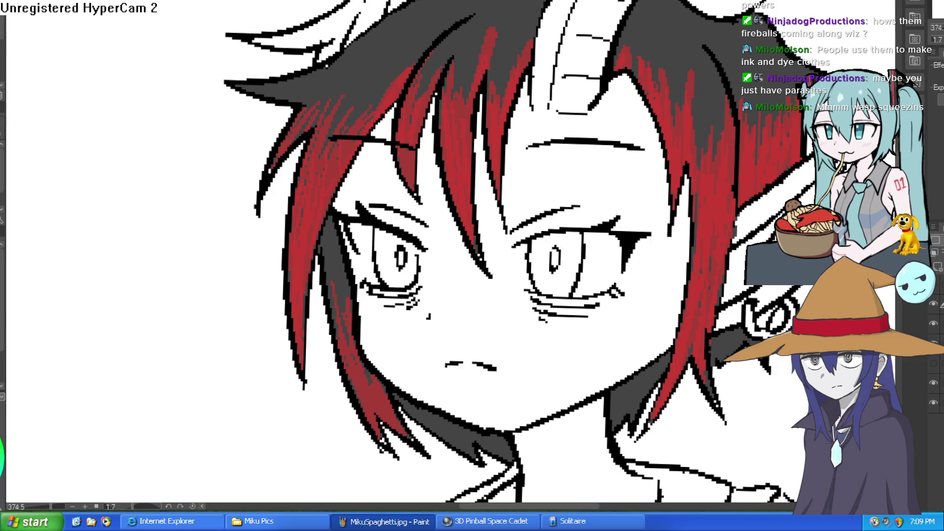
pyautogui.click(933, 303)
pyautogui.click(932, 303)
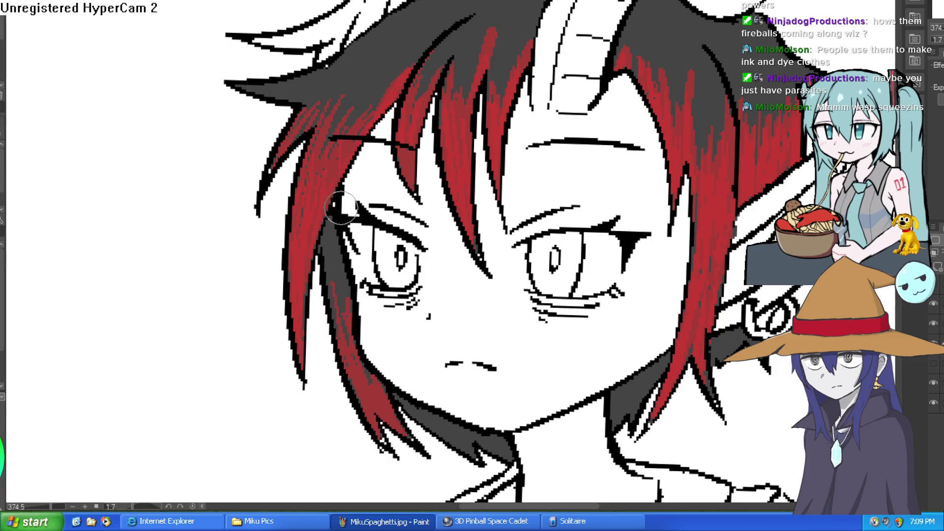
pyautogui.scroll(-5, 435, 191)
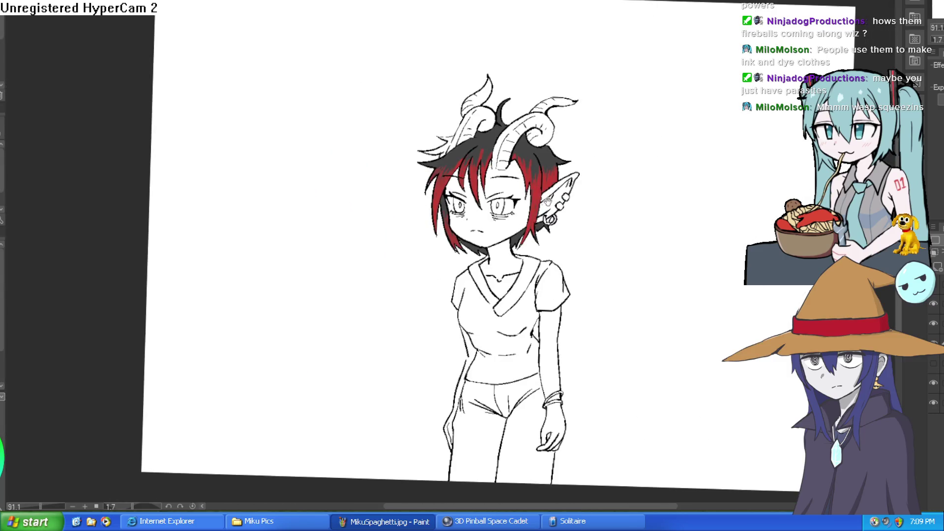
pyautogui.scroll(7, 495, 201)
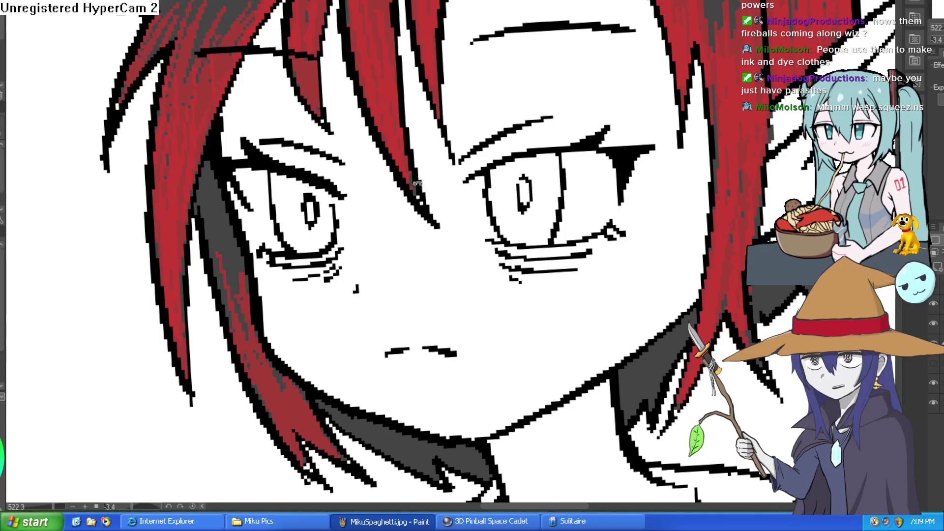
pyautogui.scroll(2, 341, 182)
pyautogui.press(']')
pyautogui.press(']')
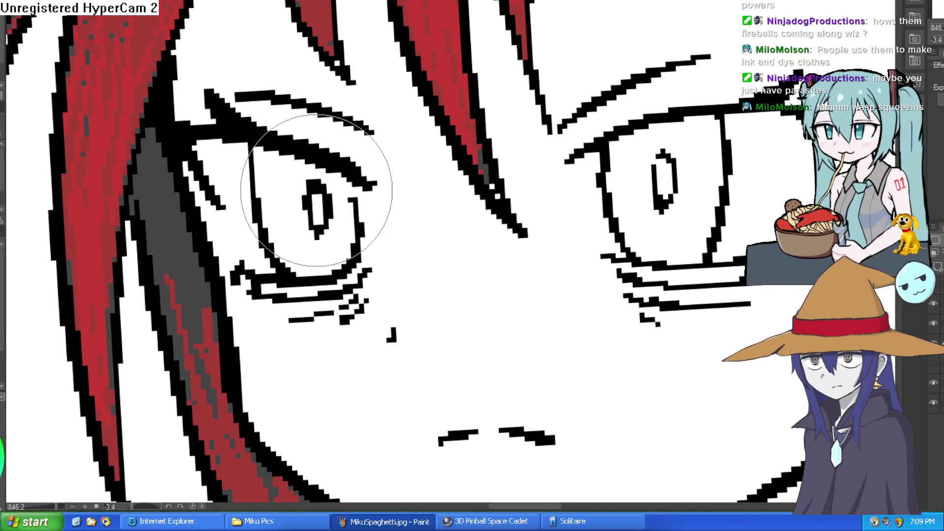
pyautogui.scroll(-6, 442, 169)
pyautogui.moveTo(679, 168)
pyautogui.mouseDown()
pyautogui.moveTo(626, 99)
pyautogui.moveTo(632, 93)
pyautogui.mouseUp()
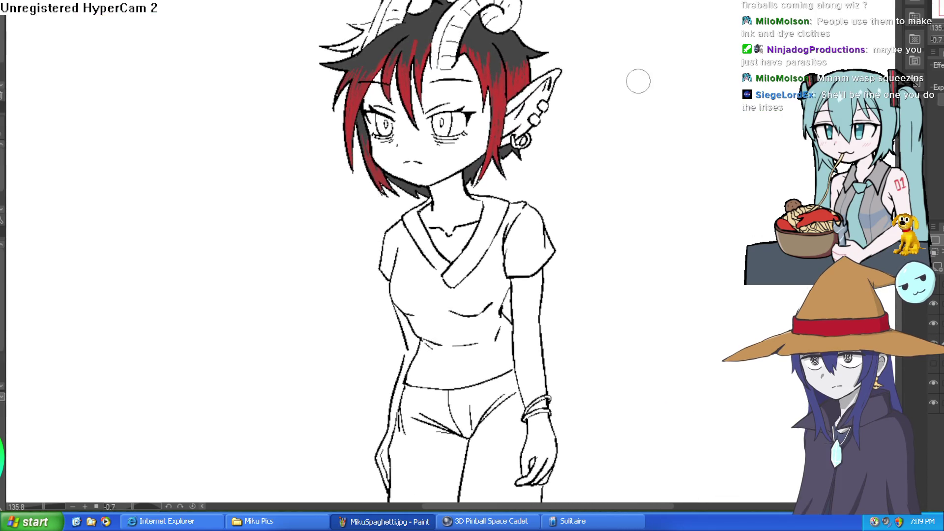
pyautogui.scroll(2, 498, 134)
pyautogui.moveTo(499, 134); pyautogui.dragTo(506, 244)
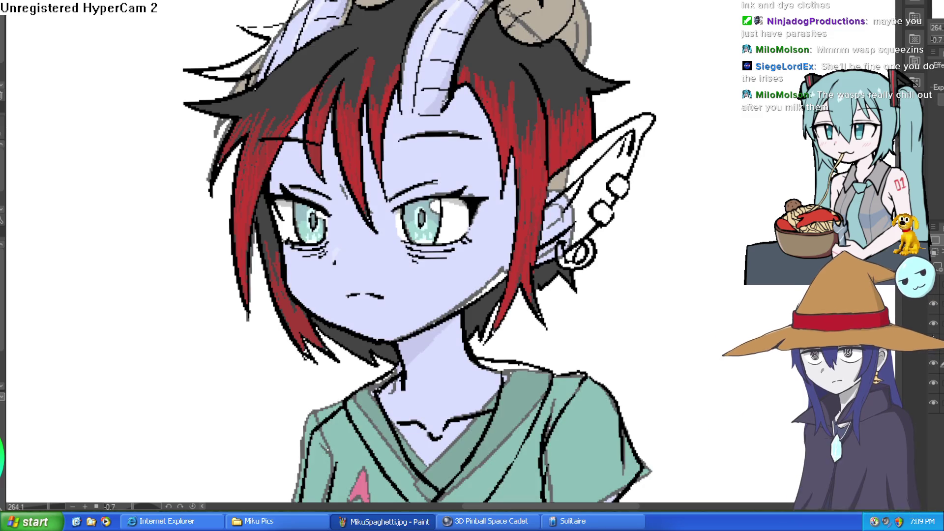
# - Zoom in on the character's right eye
pyautogui.click(527, 225)
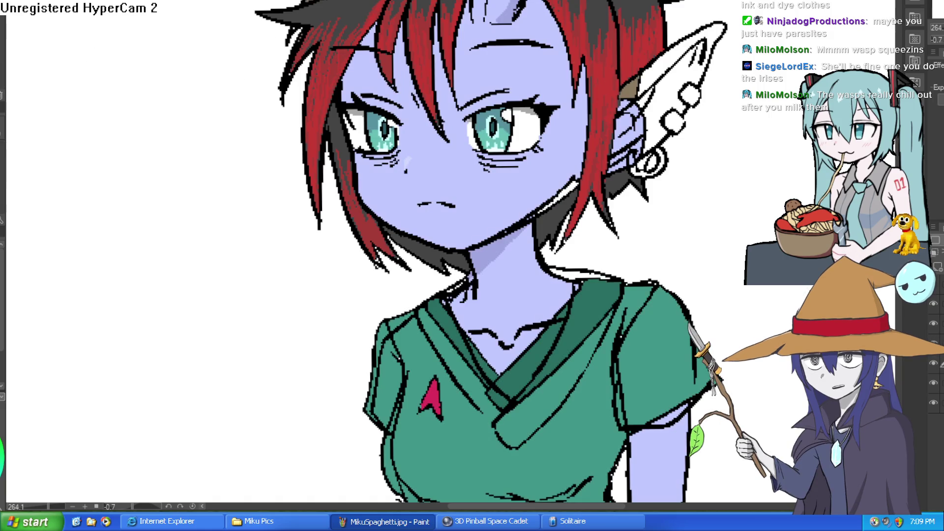
# - Hide the flat colour layer and fill the face, ears, ear tip and neck lavender
pyautogui.scroll(-5, 536, 65)
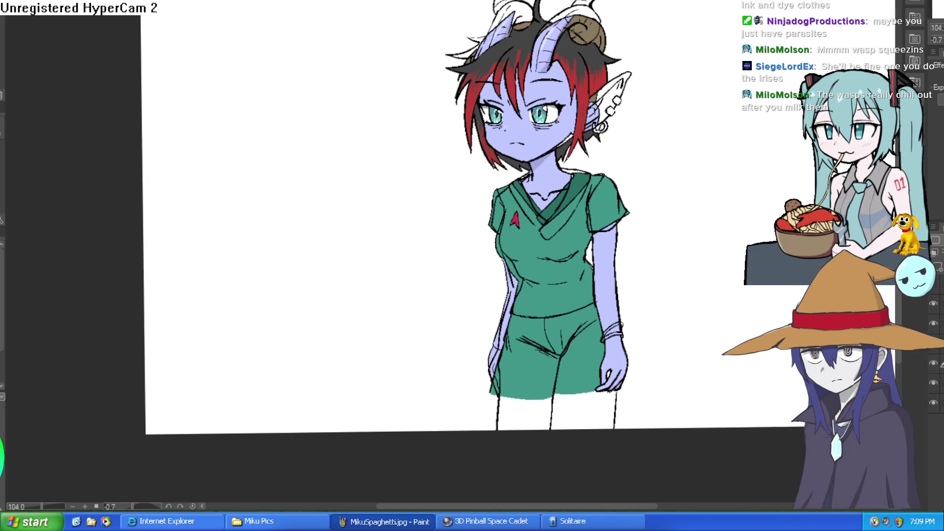
pyautogui.click(933, 367)
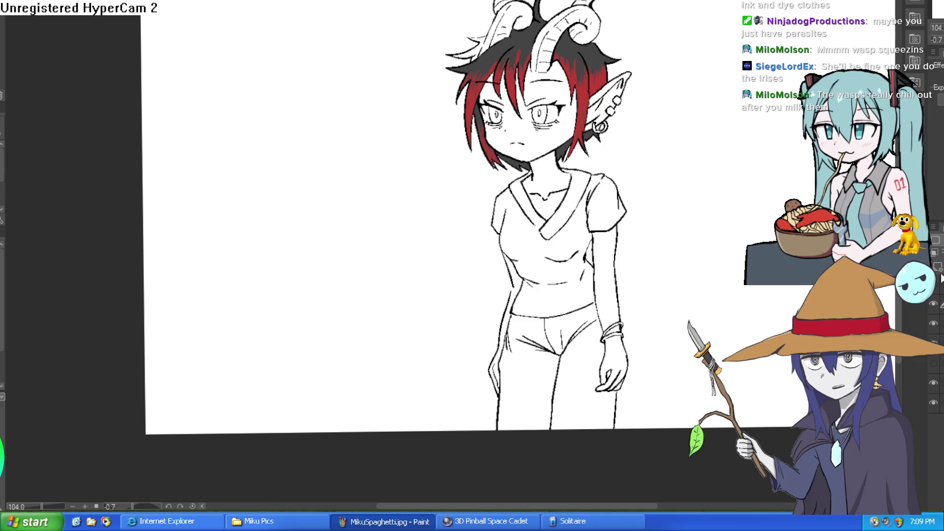
pyautogui.click(557, 131)
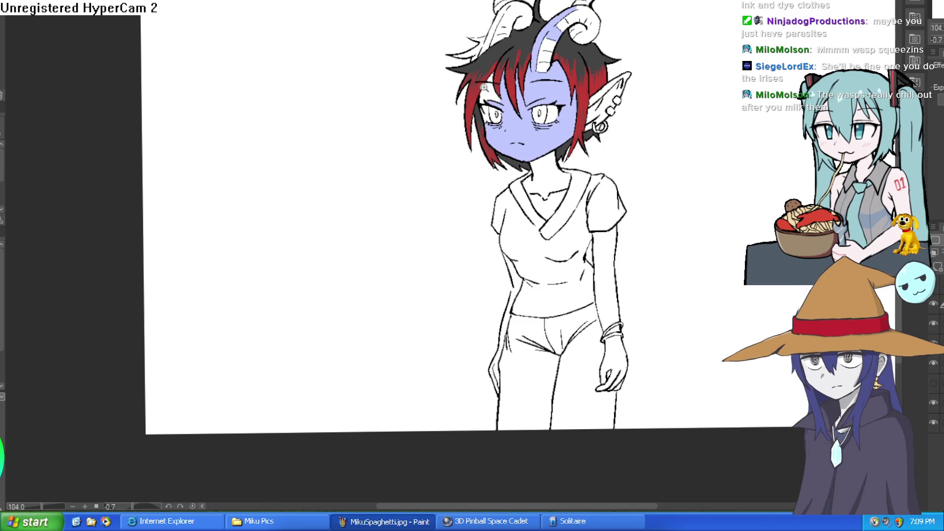
pyautogui.scroll(5, 484, 88)
pyautogui.scroll(-3, 809, 153)
pyautogui.moveTo(809, 152); pyautogui.dragTo(666, 156)
pyautogui.click(698, 85)
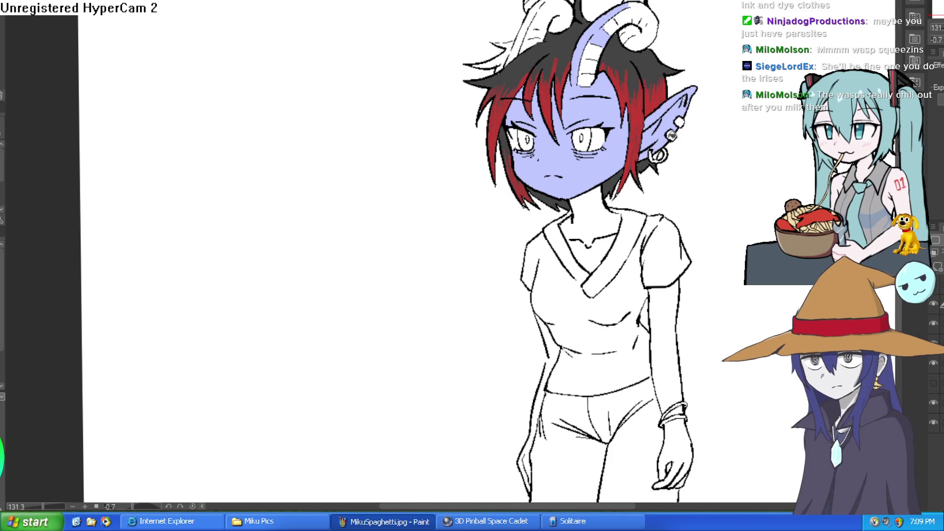
pyautogui.click(596, 212)
# - Fill the arm, wrist and hand lavender, then paint the forehead horn white
pyautogui.moveTo(669, 252); pyautogui.dragTo(644, 181)
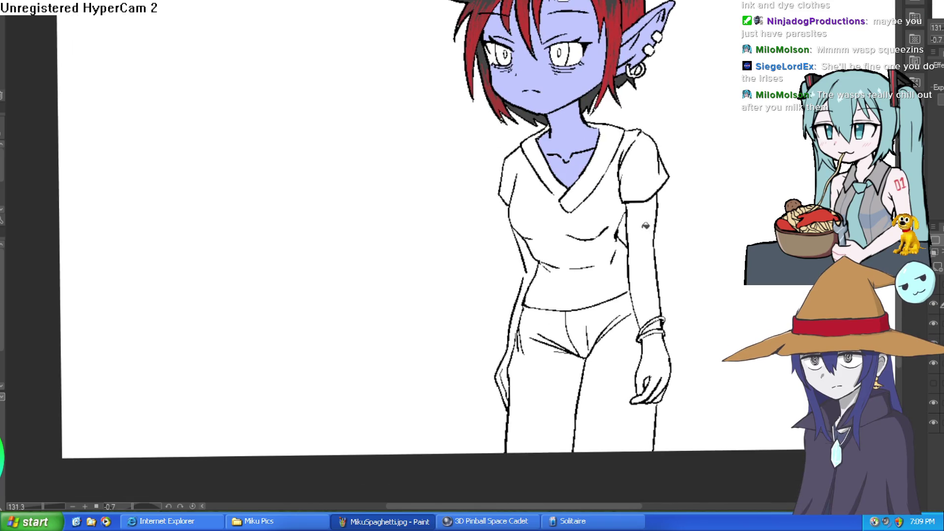
pyautogui.click(653, 255)
pyautogui.click(660, 325)
pyautogui.click(660, 335)
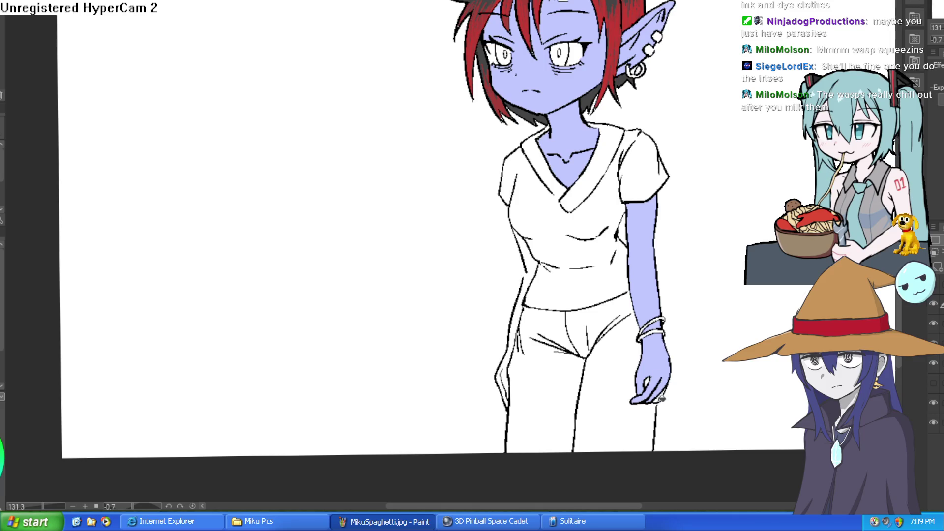
pyautogui.scroll(-2, 686, 192)
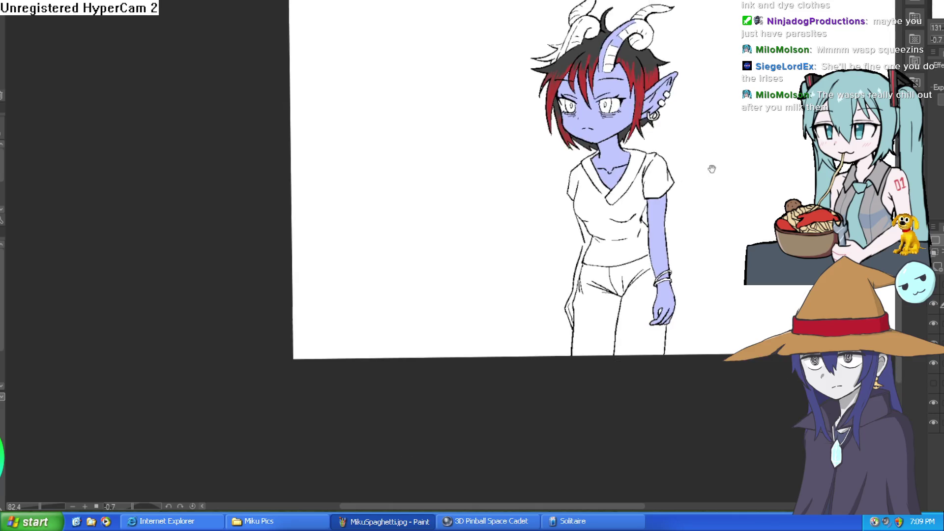
pyautogui.scroll(1, 683, 202)
pyautogui.scroll(2, 639, 74)
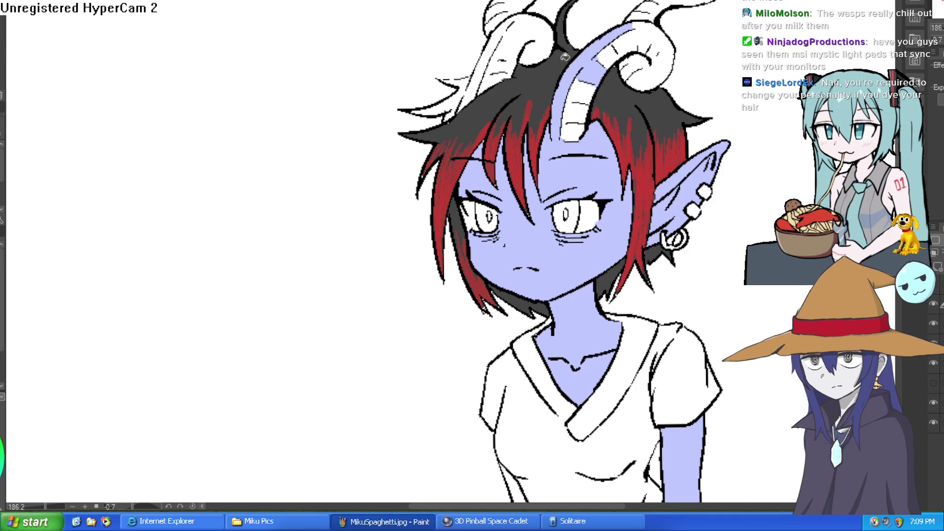
pyautogui.moveTo(554, 142)
pyautogui.mouseDown()
pyautogui.moveTo(558, 91)
pyautogui.moveTo(590, 74)
pyautogui.moveTo(634, 25)
pyautogui.moveTo(608, 37)
pyautogui.mouseUp()
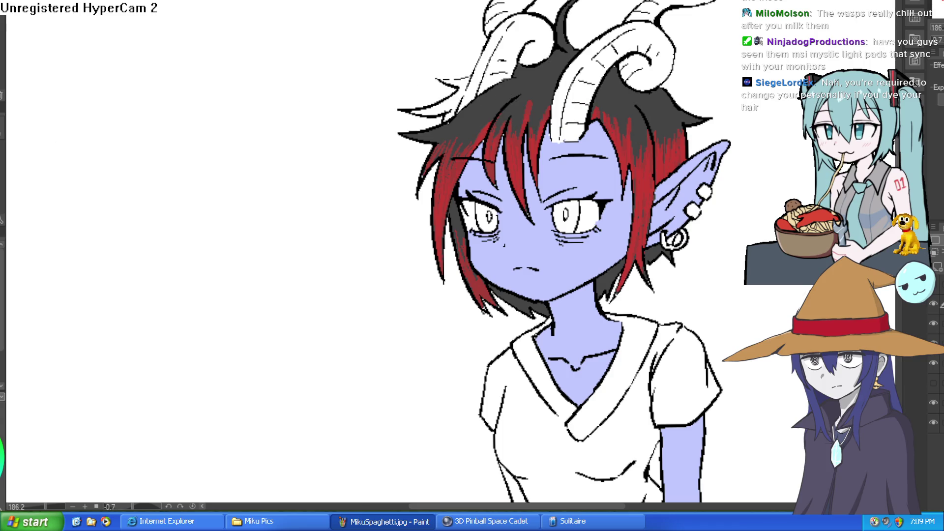
pyautogui.scroll(5, 454, 77)
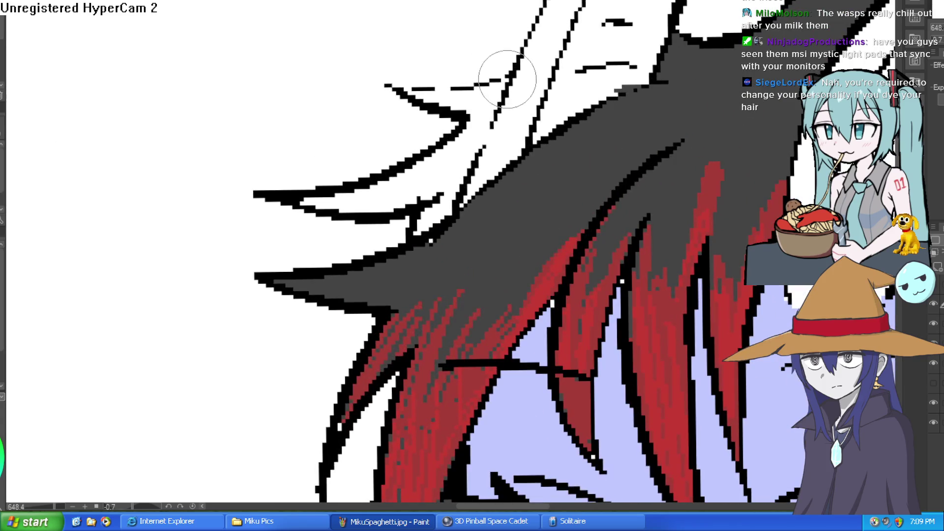
# - Cover the white gaps in the hair below the horn line with dark grey brush strokes
pyautogui.moveTo(442, 93)
pyautogui.mouseDown()
pyautogui.moveTo(432, 84)
pyautogui.moveTo(403, 89)
pyautogui.mouseUp()
pyautogui.press('g')
pyautogui.click(472, 123)
pyautogui.hotkey('ctrl', 'z')
pyautogui.press('b')
pyautogui.moveTo(488, 134); pyautogui.dragTo(477, 161)
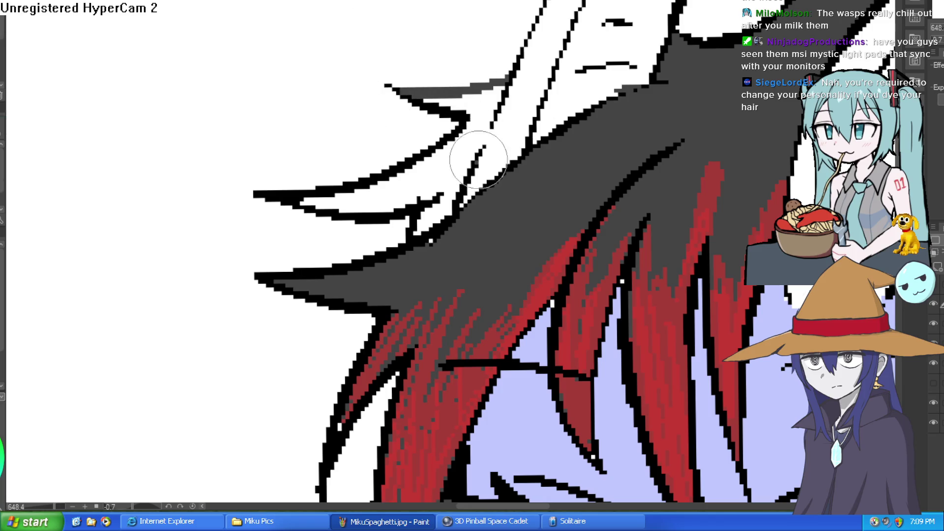
pyautogui.moveTo(344, 217); pyautogui.dragTo(468, 163)
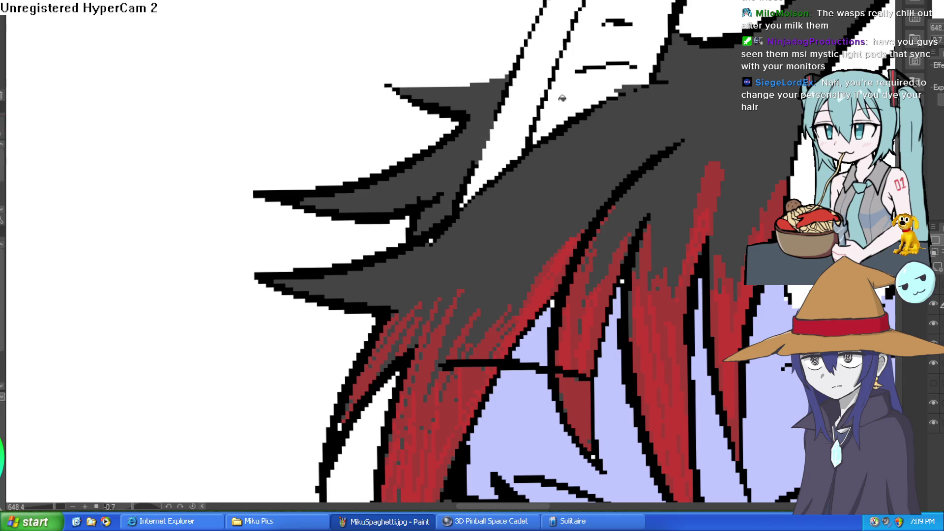
pyautogui.moveTo(502, 89); pyautogui.dragTo(428, 123)
pyautogui.scroll(-5, 717, 111)
pyautogui.moveTo(717, 110); pyautogui.dragTo(605, 45)
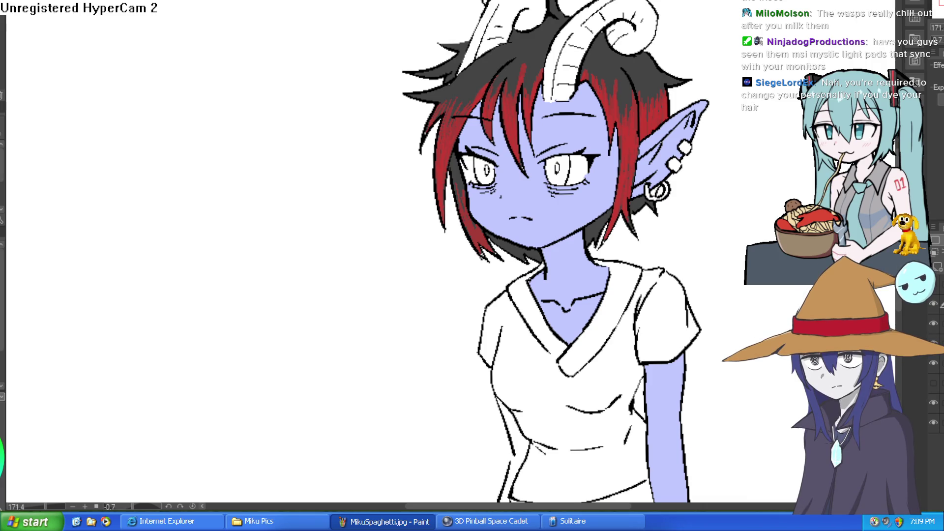
pyautogui.scroll(-3, 629, 127)
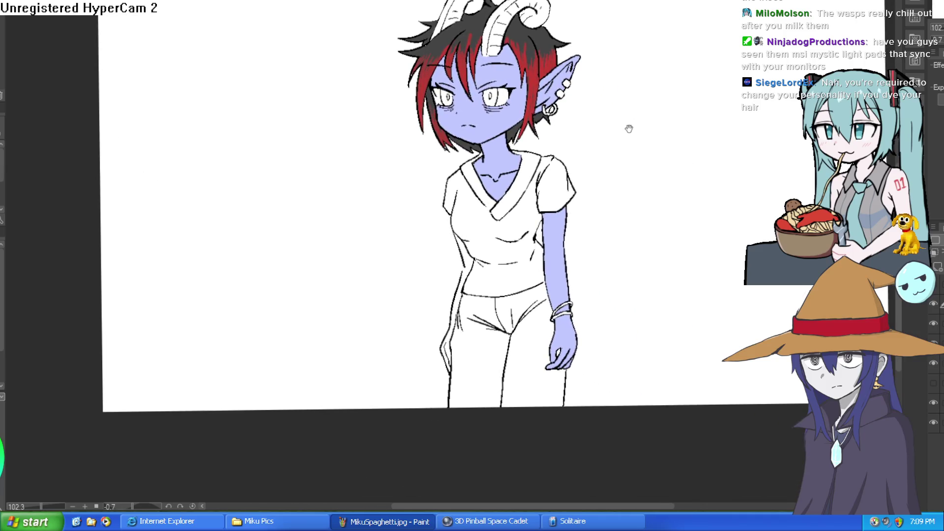
pyautogui.moveTo(611, 135)
pyautogui.mouseDown()
pyautogui.moveTo(593, 164)
pyautogui.moveTo(569, 150)
pyautogui.mouseUp()
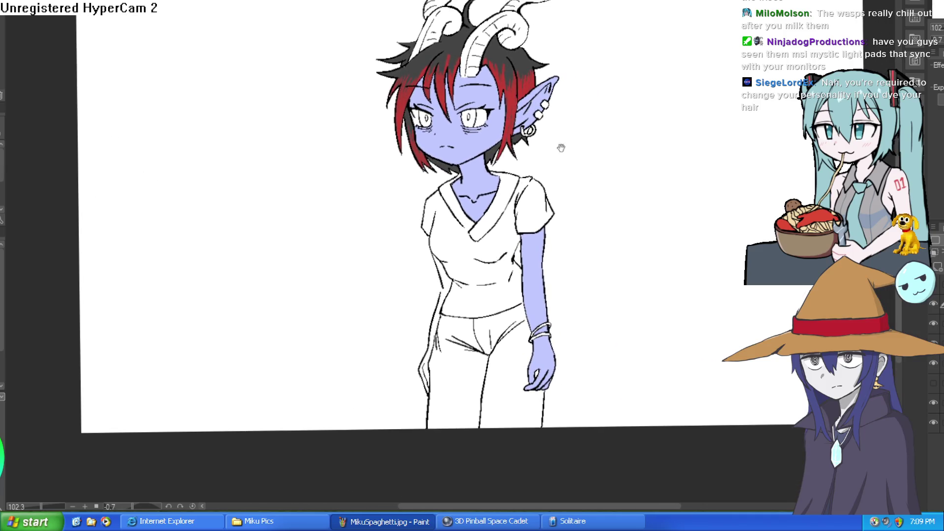
pyautogui.scroll(5, 437, 110)
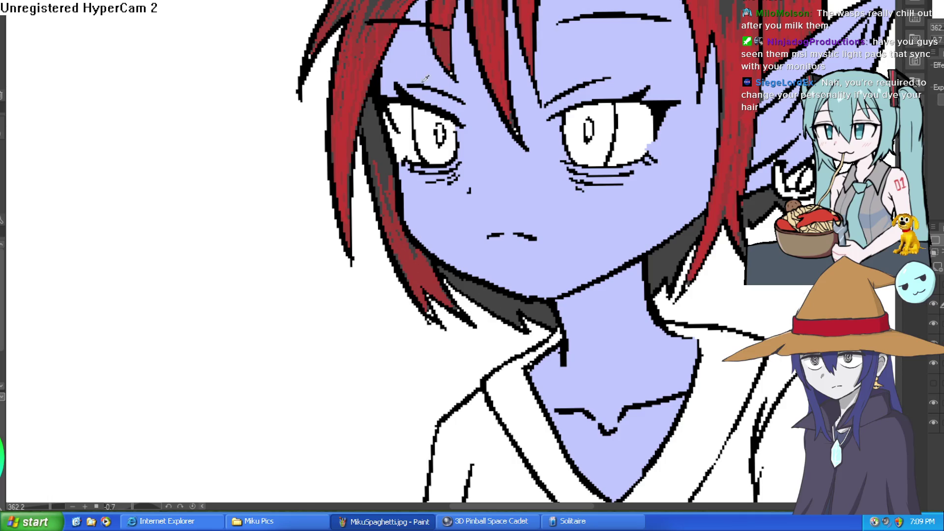
pyautogui.press('-')
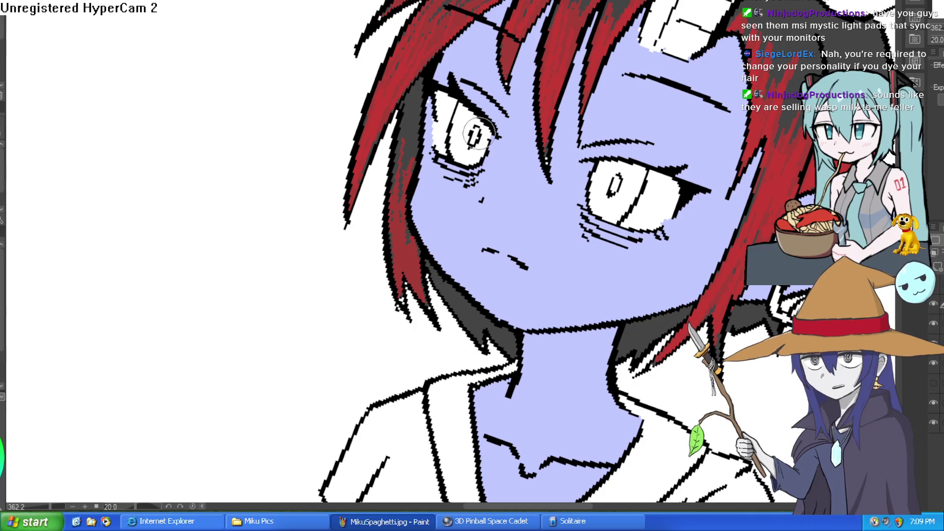
pyautogui.moveTo(440, 116); pyautogui.dragTo(446, 54)
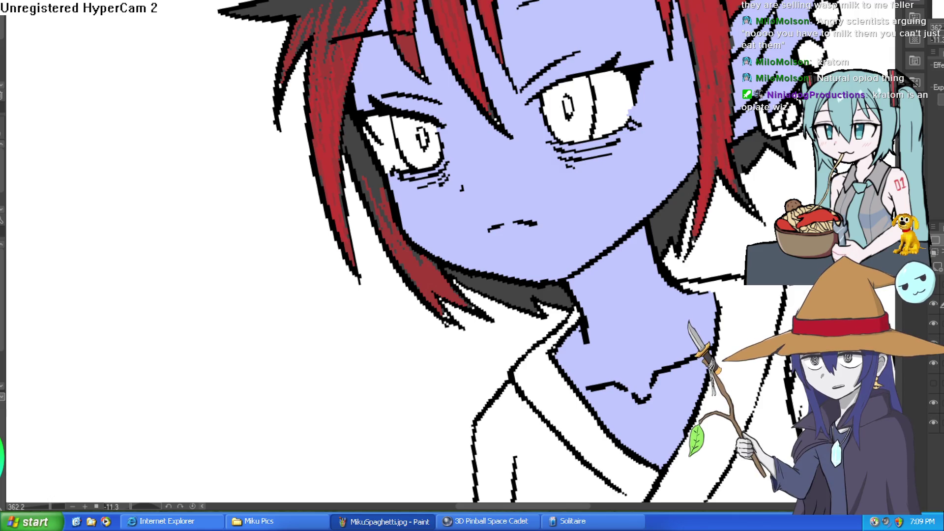
pyautogui.scroll(2, 472, 256)
pyautogui.scroll(-5, 731, 153)
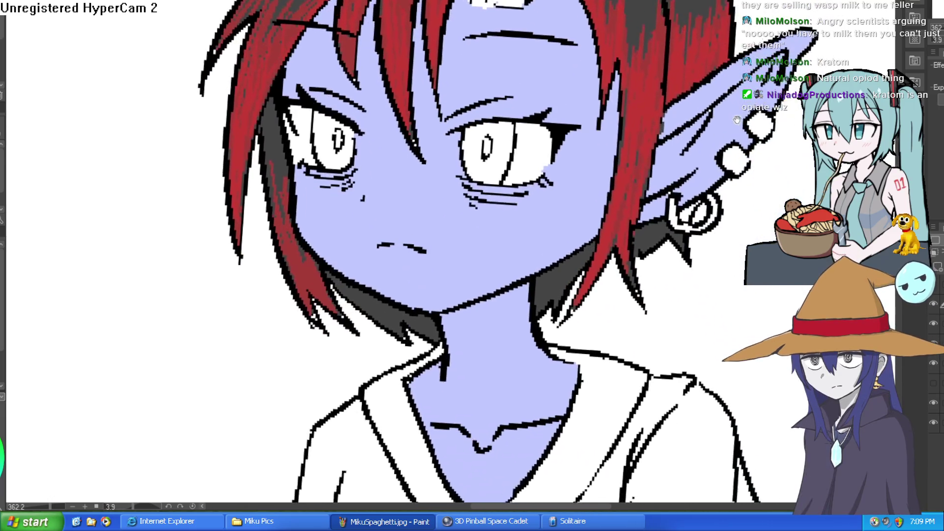
pyautogui.scroll(-1, 731, 153)
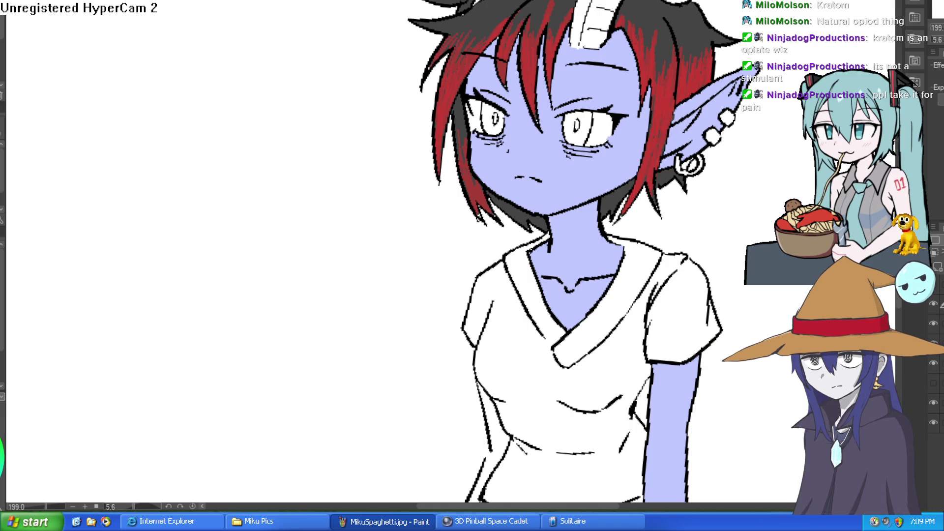
pyautogui.scroll(5, 753, 196)
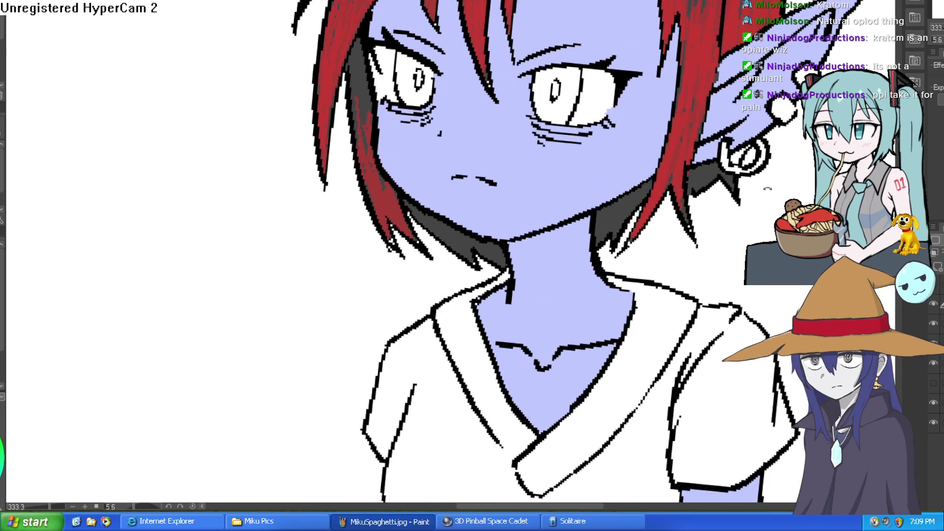
pyautogui.moveTo(753, 197); pyautogui.dragTo(645, 220)
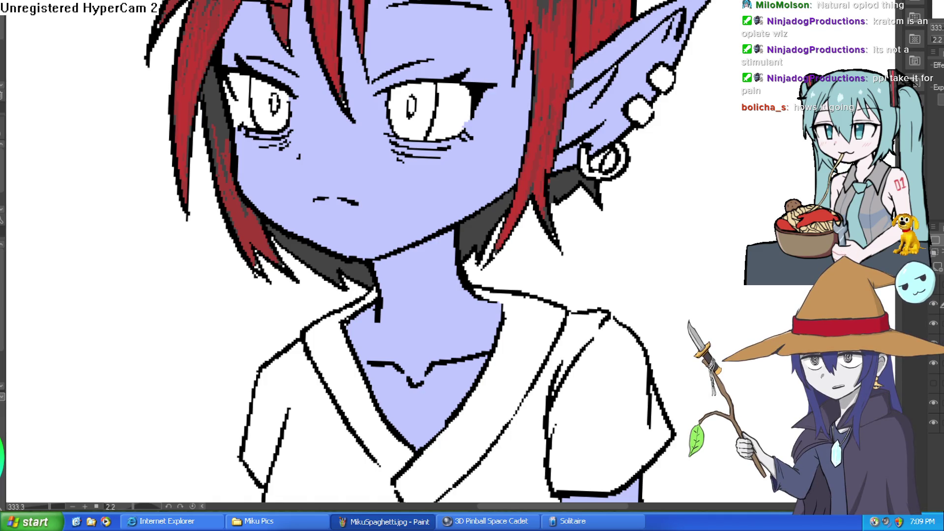
pyautogui.scroll(-2, 665, 175)
pyautogui.scroll(-3, 665, 175)
pyautogui.scroll(4, 665, 175)
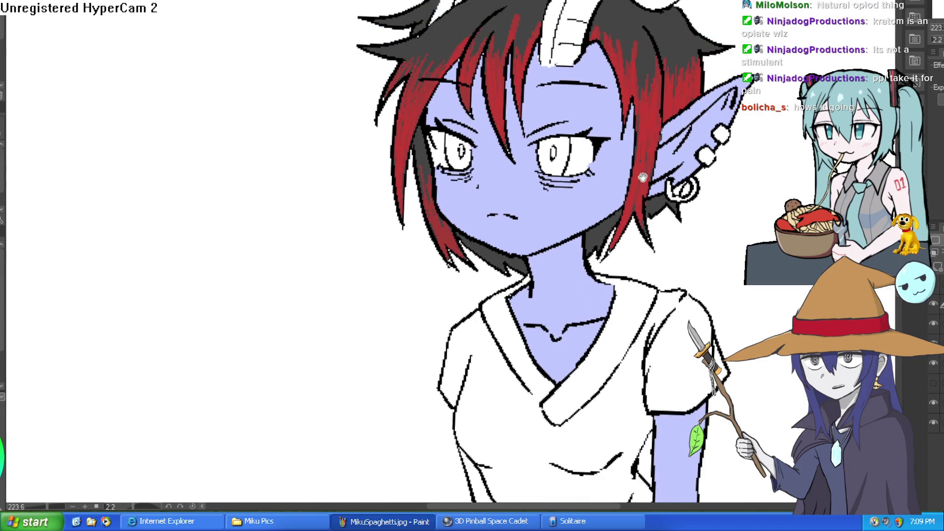
# - Paint thin white highlight strokes beneath both eyes' lower lashes, straightening the tilted view between them
pyautogui.moveTo(643, 178); pyautogui.dragTo(615, 87)
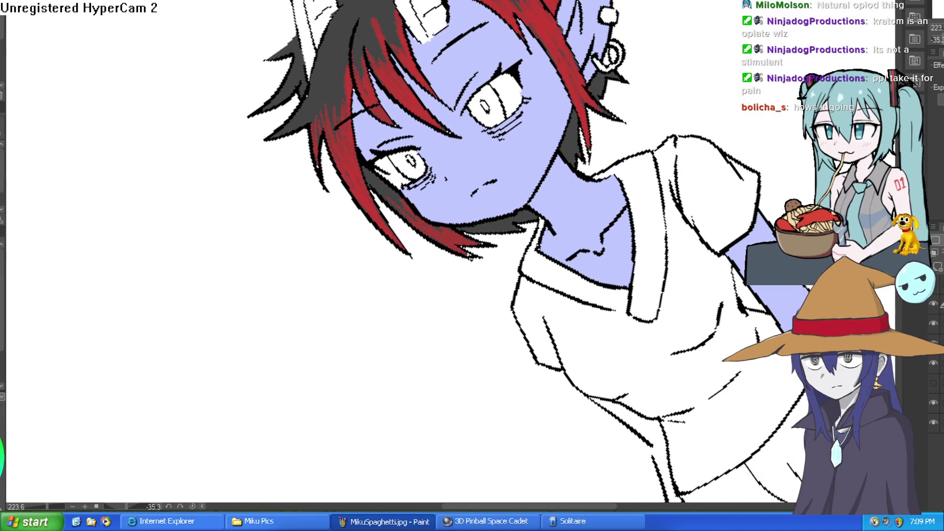
pyautogui.scroll(4, 487, 102)
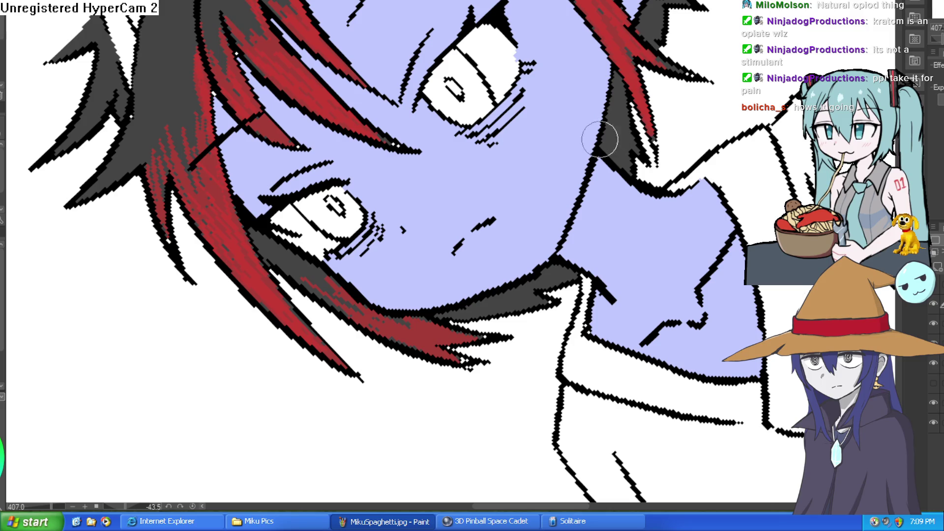
pyautogui.scroll(2, 535, 165)
pyautogui.moveTo(515, 88); pyautogui.dragTo(594, 88)
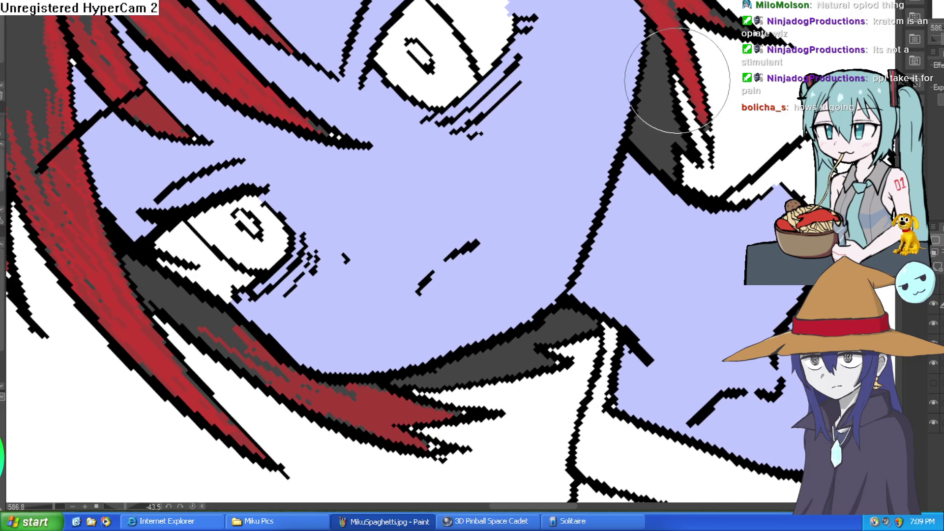
pyautogui.moveTo(519, 75); pyautogui.dragTo(485, 128)
pyautogui.scroll(-3, 315, 273)
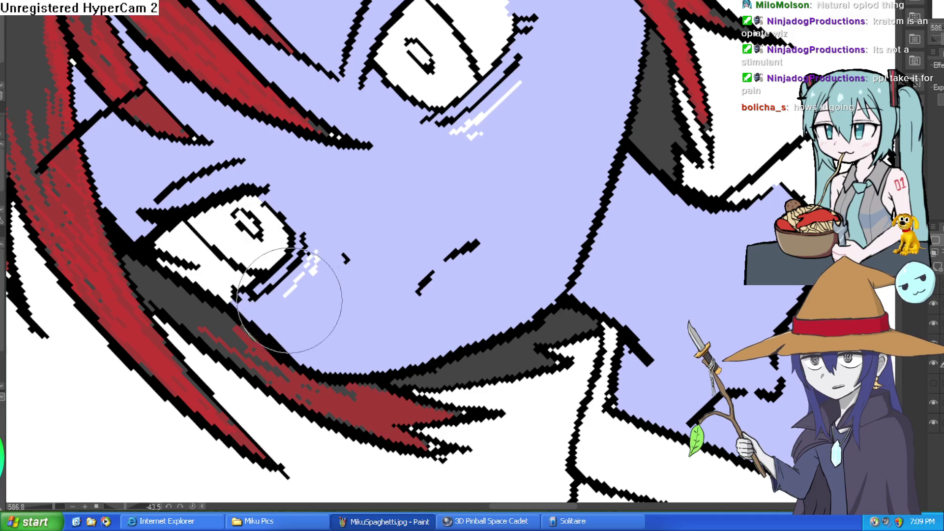
pyautogui.scroll(-3, 327, 232)
pyautogui.hotkey('ctrl', '@')
pyautogui.moveTo(541, 187)
pyautogui.mouseDown()
pyautogui.moveTo(570, 158)
pyautogui.moveTo(504, 142)
pyautogui.moveTo(540, 114)
pyautogui.mouseUp()
pyautogui.scroll(5, 504, 142)
pyautogui.moveTo(607, 115)
pyautogui.mouseDown()
pyautogui.moveTo(595, 129)
pyautogui.moveTo(472, 74)
pyautogui.moveTo(305, 79)
pyautogui.moveTo(41, 112)
pyautogui.mouseUp()
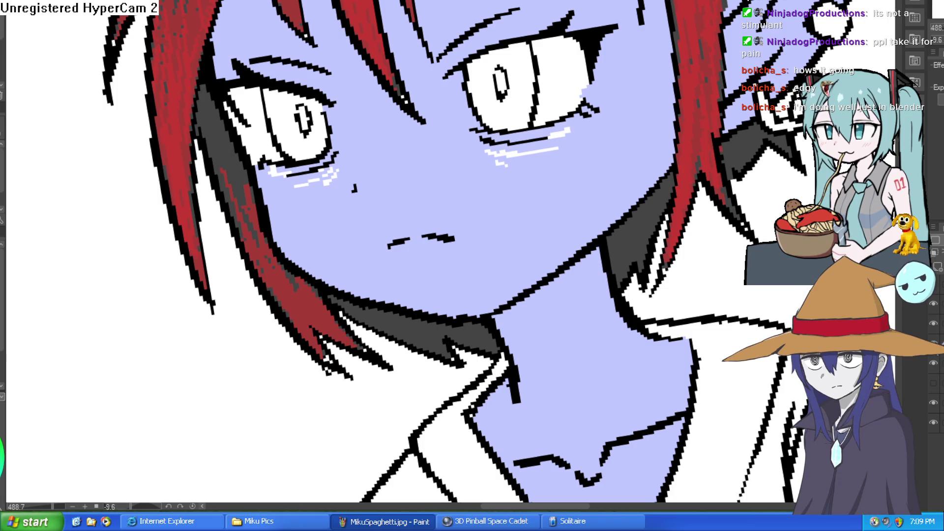
# - Toggle two layers to compare, then brush lavender over the white under-eye highlights
pyautogui.click(933, 343)
pyautogui.click(933, 343)
pyautogui.click(933, 304)
pyautogui.click(933, 304)
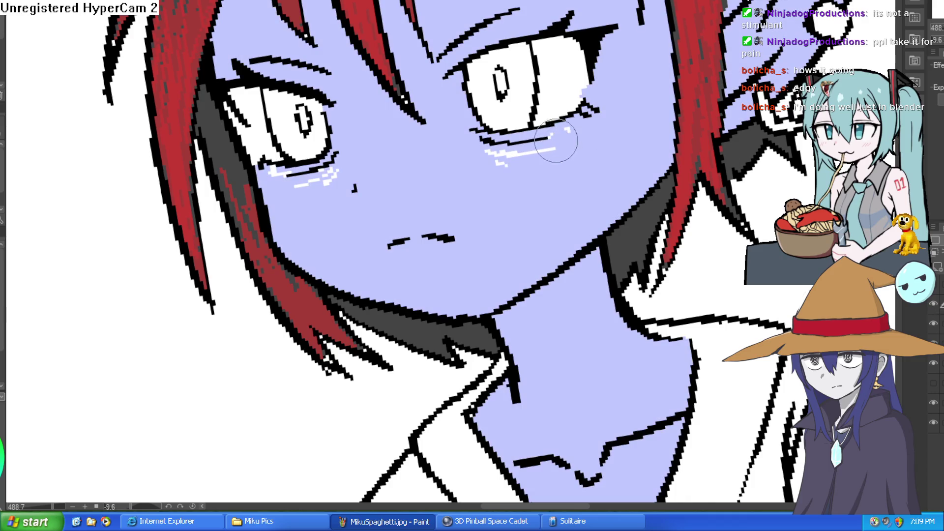
pyautogui.moveTo(565, 141)
pyautogui.mouseDown()
pyautogui.moveTo(316, 186)
pyautogui.moveTo(325, 175)
pyautogui.moveTo(309, 190)
pyautogui.moveTo(295, 170)
pyautogui.moveTo(276, 177)
pyautogui.moveTo(265, 162)
pyautogui.mouseUp()
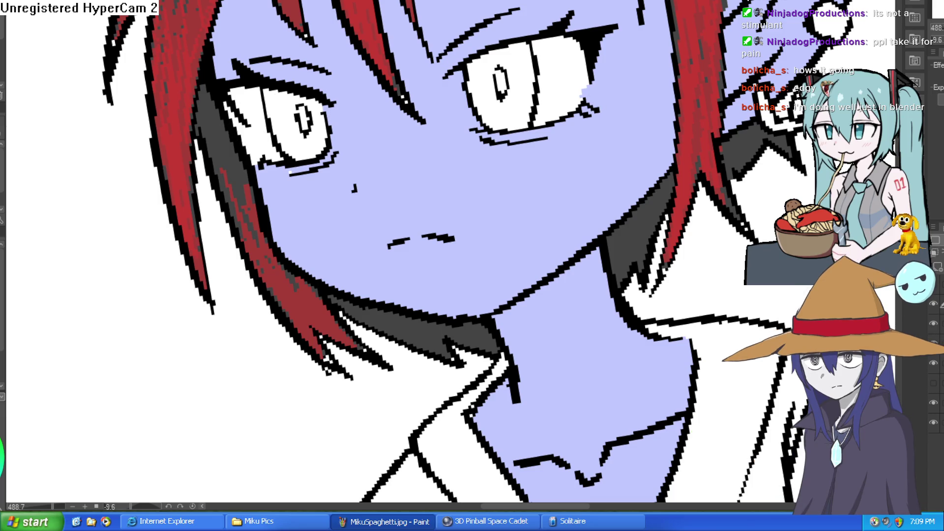
pyautogui.moveTo(686, 133); pyautogui.dragTo(295, 35)
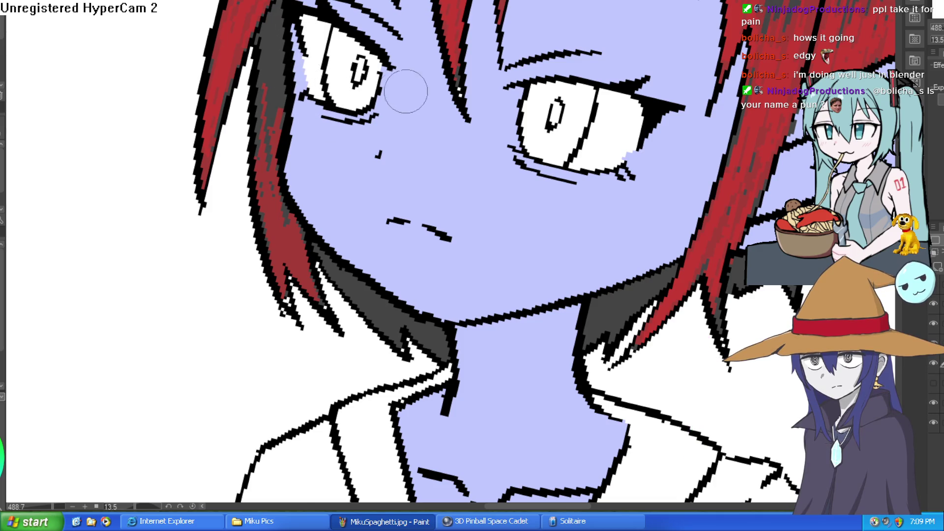
pyautogui.scroll(-5, 435, 100)
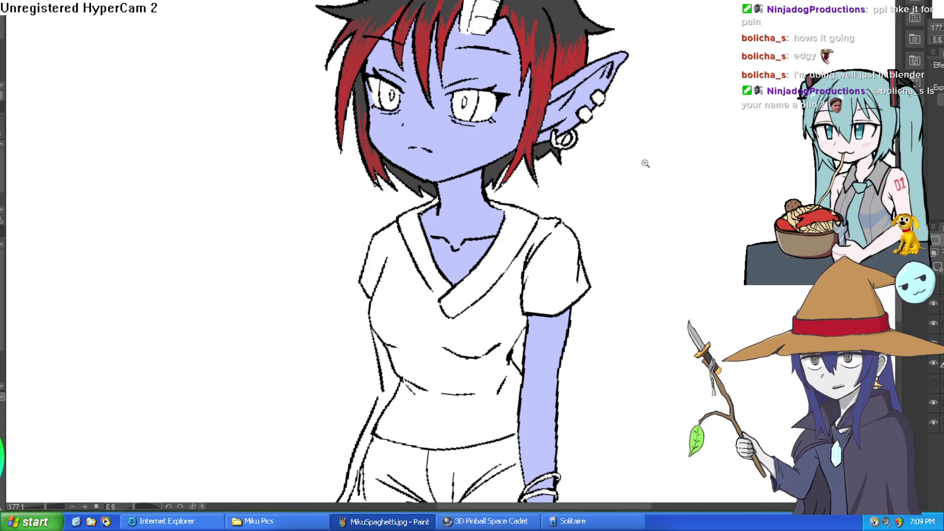
pyautogui.moveTo(557, 67); pyautogui.dragTo(556, 63)
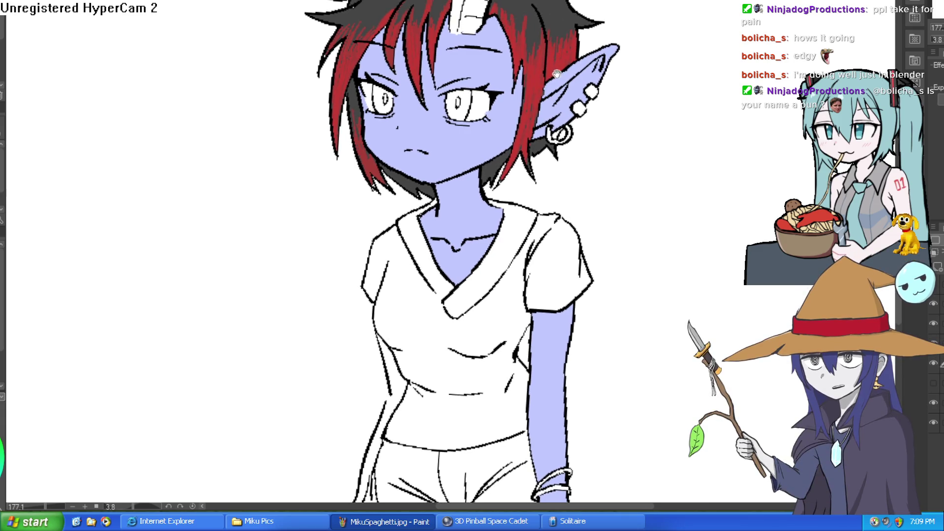
pyautogui.scroll(2, 444, 75)
pyautogui.click(933, 383)
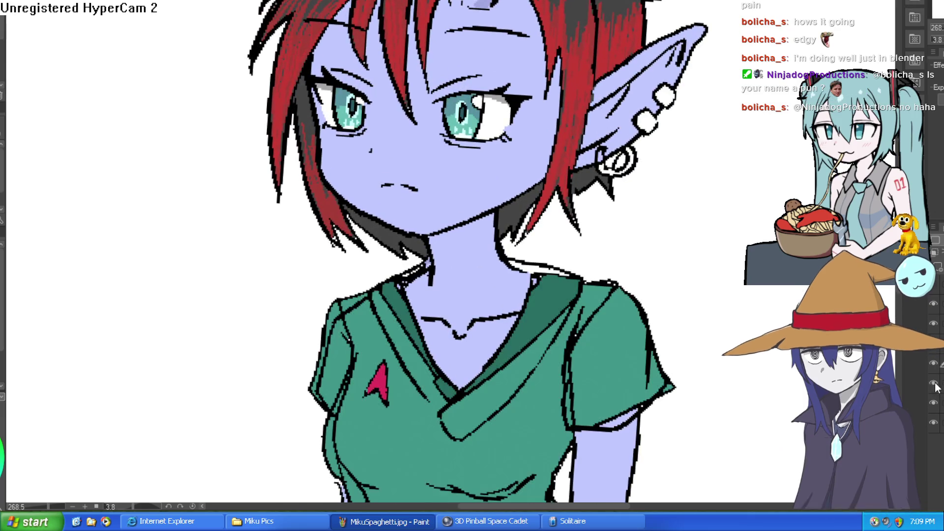
pyautogui.scroll(-5, 472, 245)
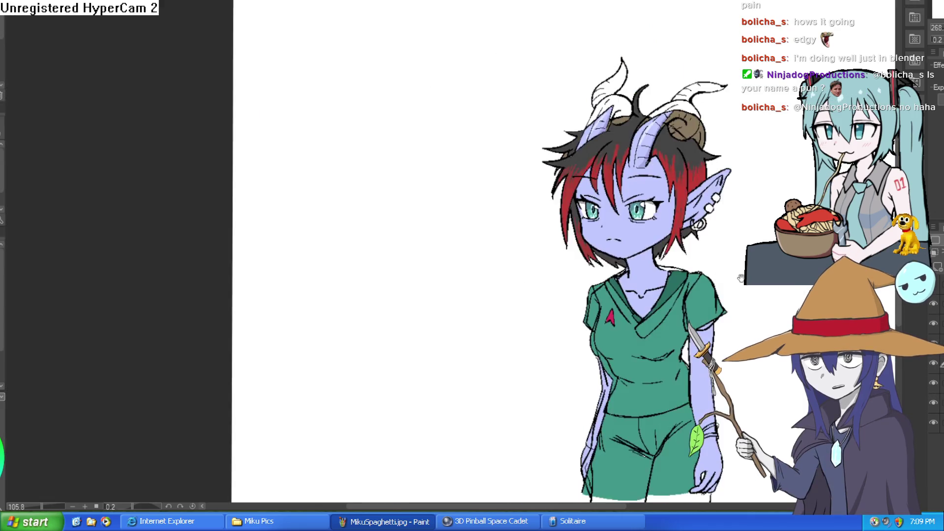
pyautogui.click(933, 388)
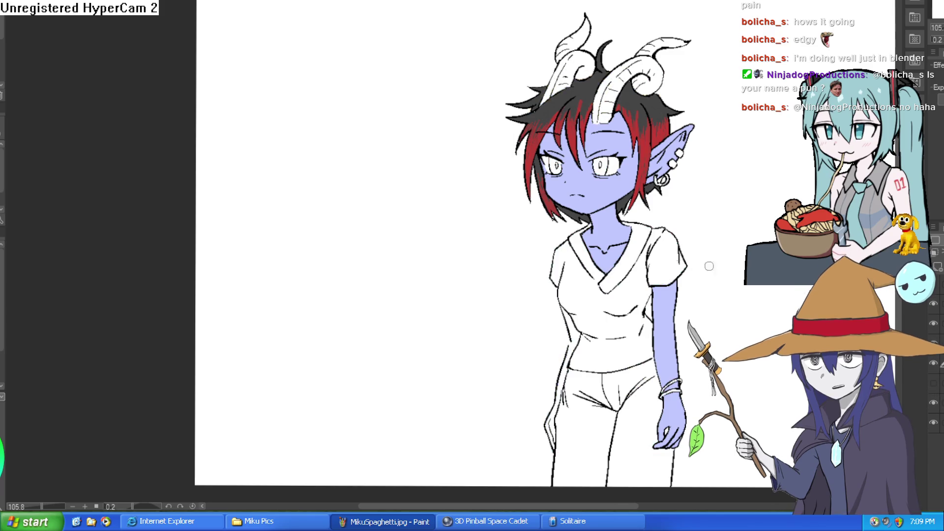
pyautogui.scroll(5, 637, 196)
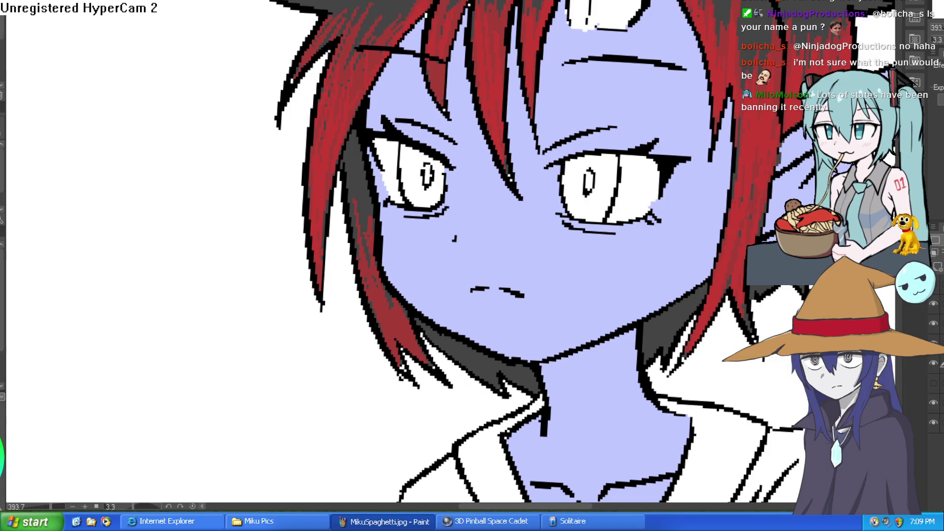
# - Make the colour layer visible again and lasso-select the areas around the right and left eyes
pyautogui.click(934, 383)
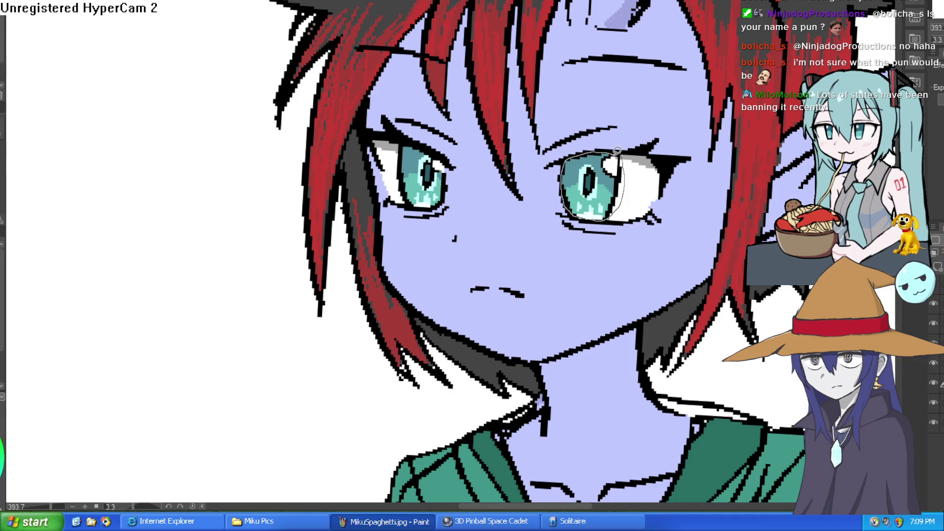
pyautogui.moveTo(617, 150); pyautogui.dragTo(617, 150)
pyautogui.moveTo(448, 185)
pyautogui.mouseDown()
pyautogui.moveTo(432, 208)
pyautogui.moveTo(409, 205)
pyautogui.moveTo(399, 168)
pyautogui.moveTo(405, 141)
pyautogui.moveTo(446, 157)
pyautogui.mouseUp()
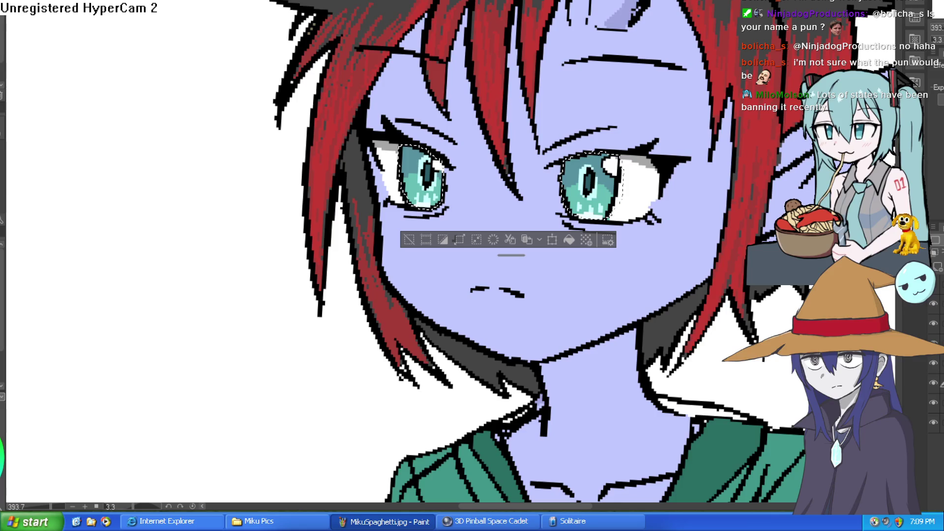
# - Toggle the green shirt layer's visibility to compare, leaving it hidden
pyautogui.click(934, 403)
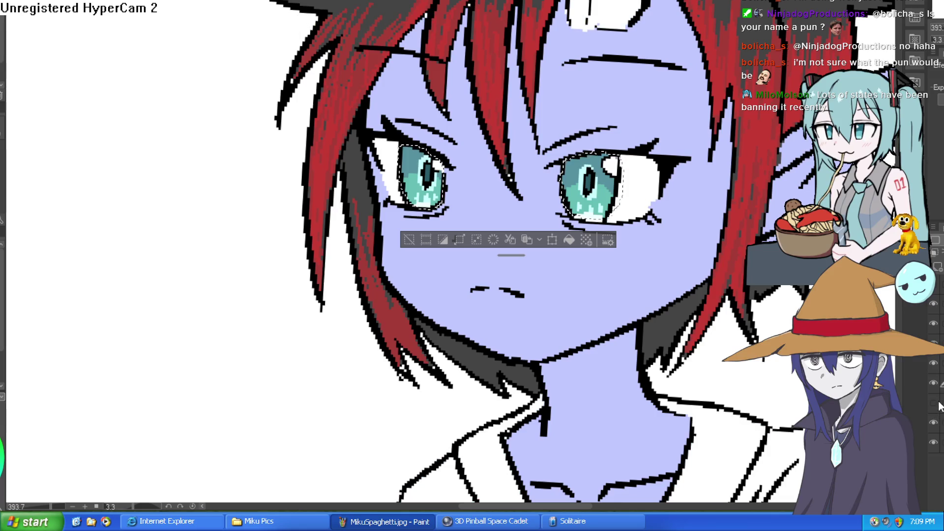
pyautogui.click(933, 404)
pyautogui.click(934, 404)
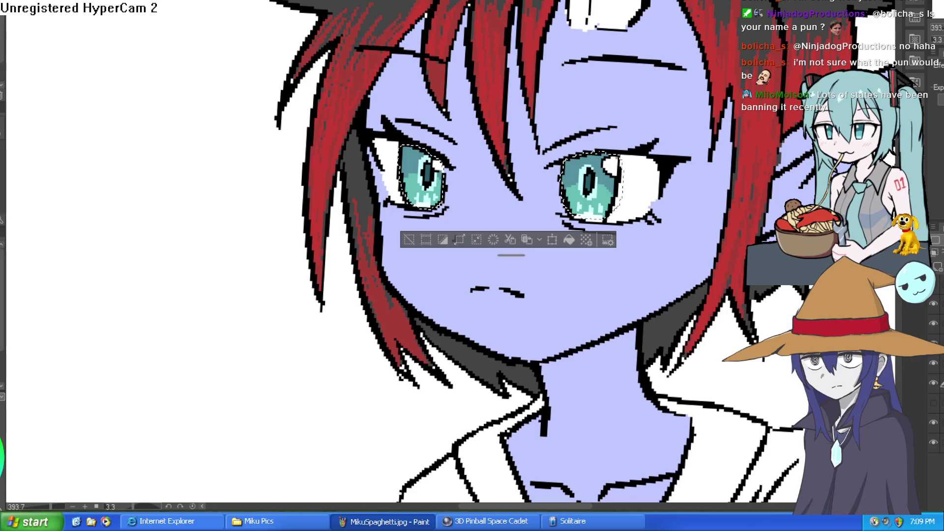
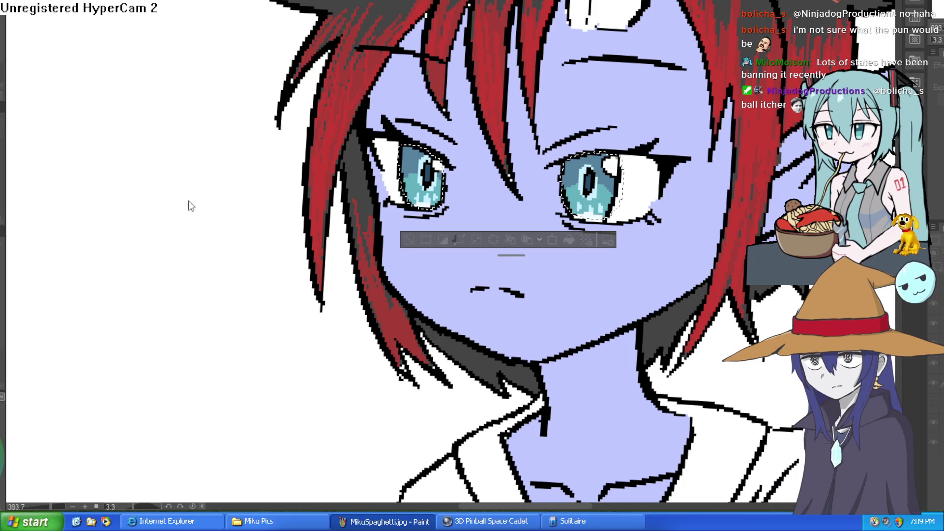
# - Shift the selected irises from teal through purple and pink to red, then deselect
pyautogui.hotkey('ctrl', 'z')
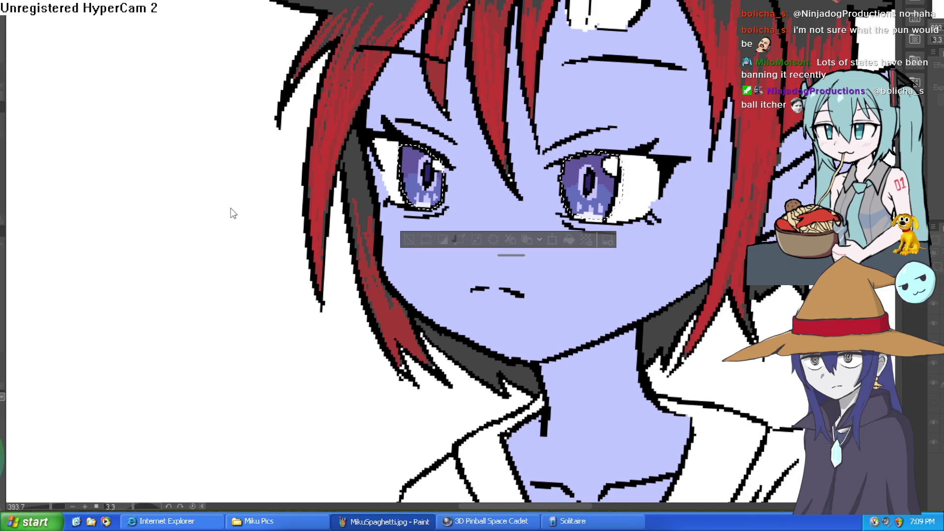
pyautogui.hotkey('ctrl', 'z')
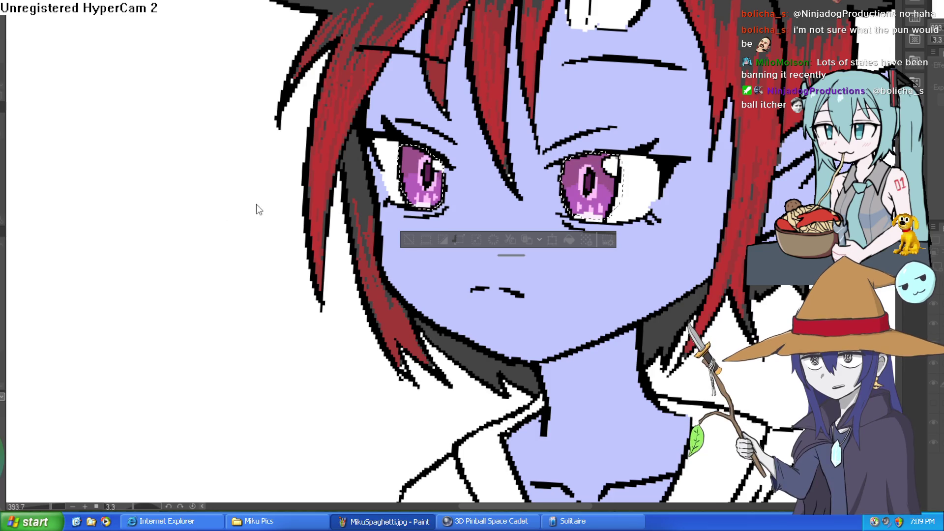
pyautogui.hotkey('ctrl', 'z')
pyautogui.hotkey('ctrl', 'z')
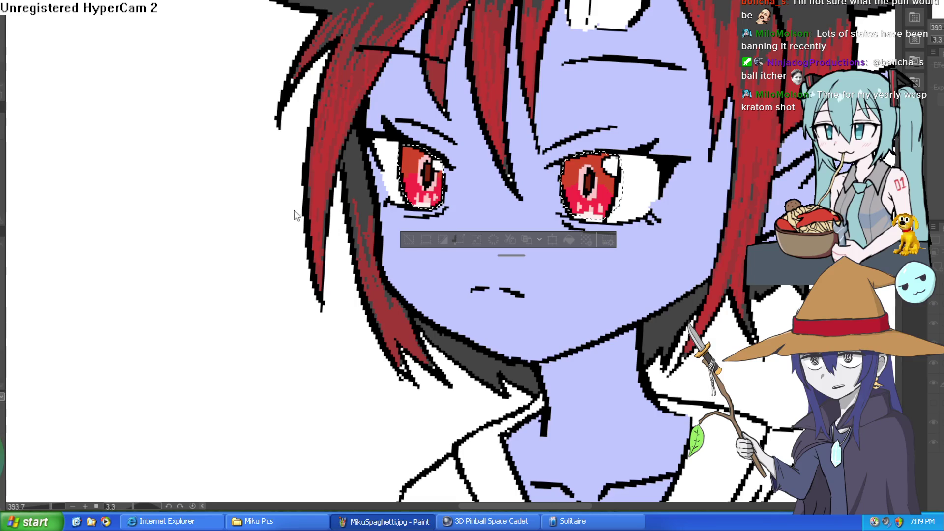
pyautogui.hotkey('ctrl', 'd')
pyautogui.scroll(-10, 590, 236)
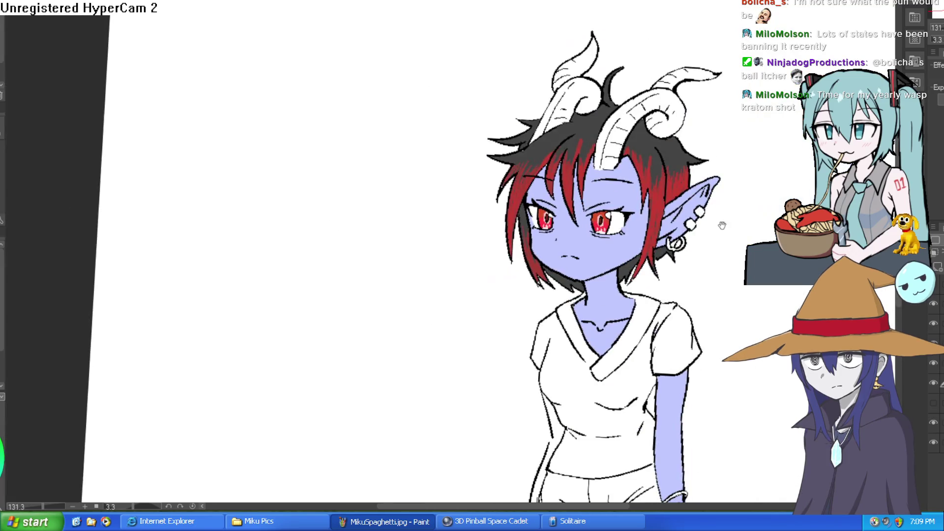
pyautogui.scroll(8, 690, 167)
pyautogui.scroll(-6, 688, 162)
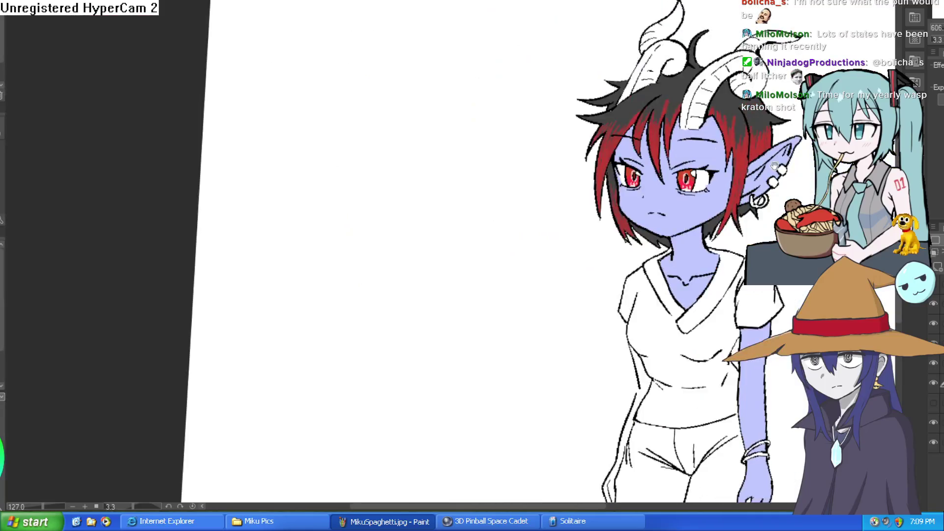
pyautogui.scroll(2, 672, 132)
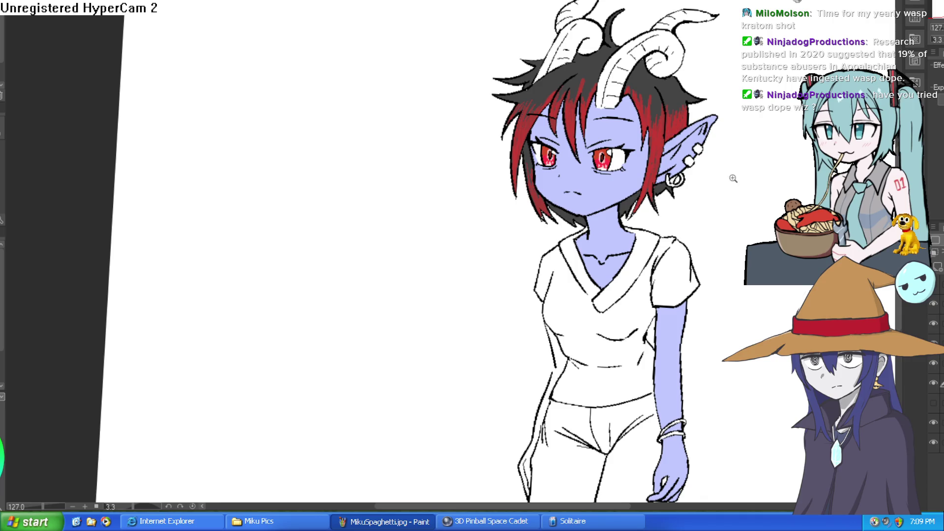
pyautogui.scroll(-3, 741, 178)
pyautogui.moveTo(739, 126); pyautogui.dragTo(657, 120)
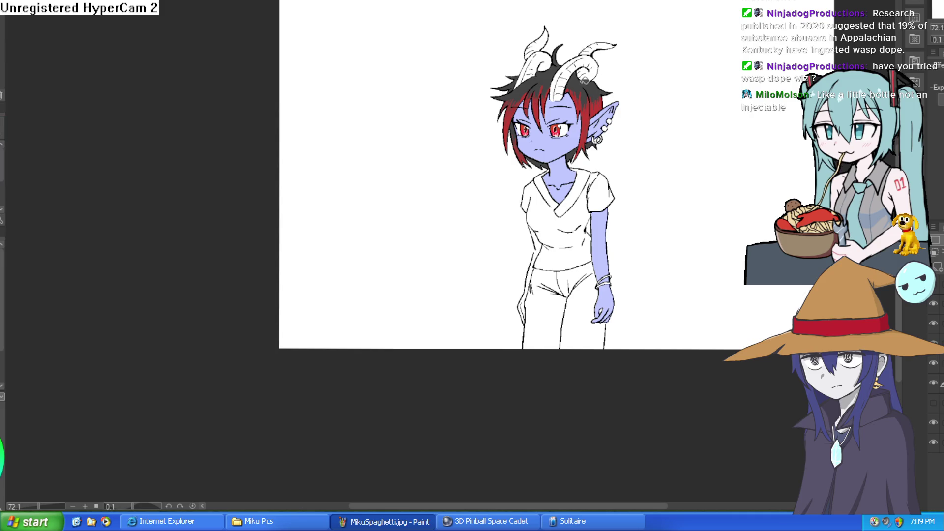
pyautogui.scroll(2, 573, 71)
pyautogui.scroll(4, 606, 61)
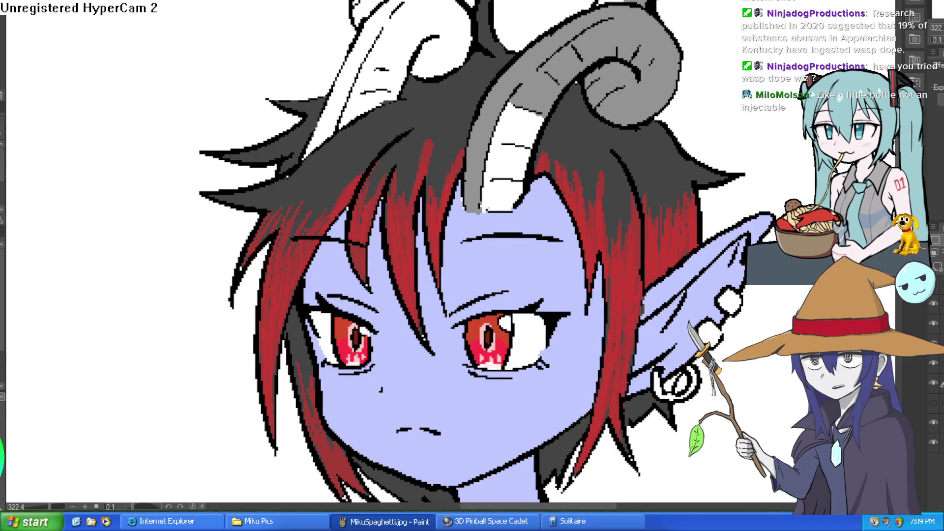
# - Bucket-fill the central strand and every white part of both curled horns with grey
pyautogui.moveTo(646, 6); pyautogui.dragTo(587, 82)
pyautogui.click(467, 204)
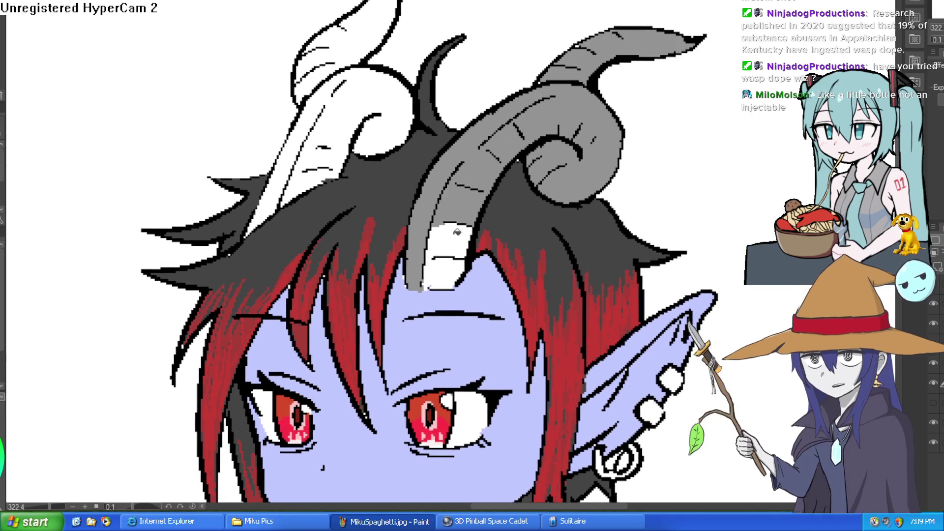
pyautogui.click(329, 128)
pyautogui.click(324, 136)
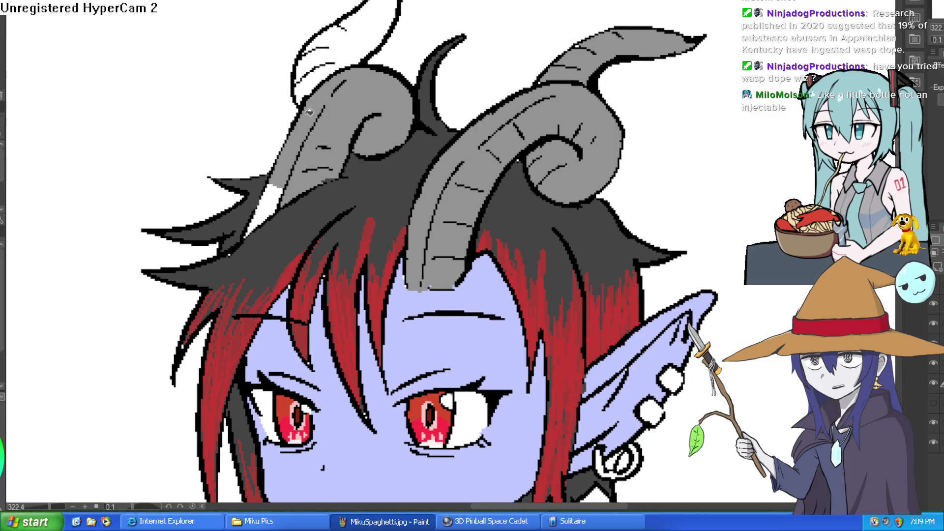
pyautogui.click(328, 52)
pyautogui.click(264, 210)
pyautogui.scroll(-4, 442, 146)
pyautogui.scroll(-1, 443, 146)
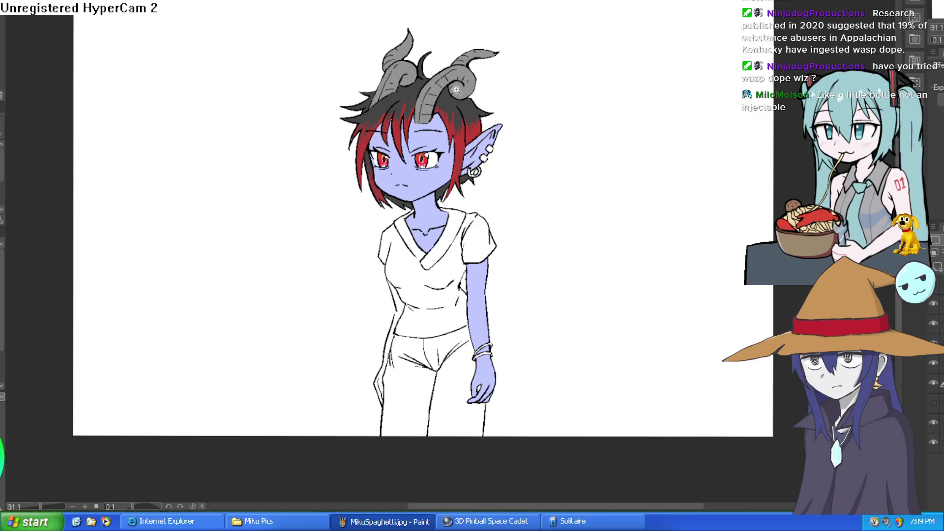
pyautogui.scroll(5, 425, 100)
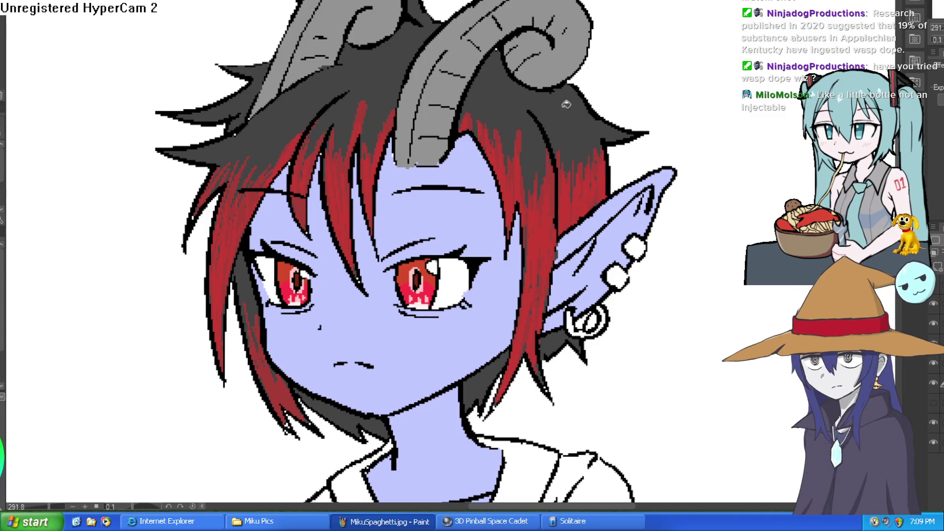
pyautogui.scroll(-2, 752, 54)
pyautogui.moveTo(752, 54)
pyautogui.mouseDown()
pyautogui.moveTo(700, 76)
pyautogui.moveTo(615, 90)
pyautogui.moveTo(622, 99)
pyautogui.mouseUp()
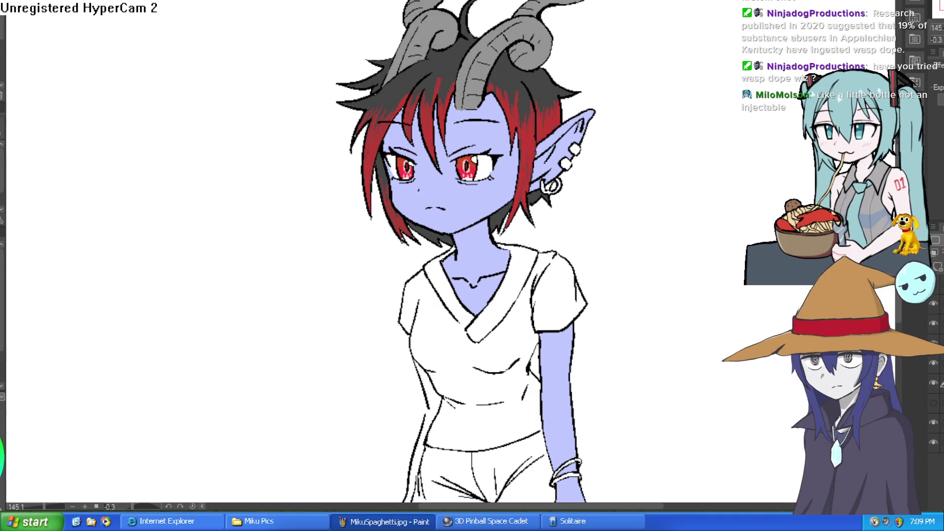
# - Fill the hoop earring and the two piercing studs on the elf ear grey
pyautogui.scroll(5, 551, 186)
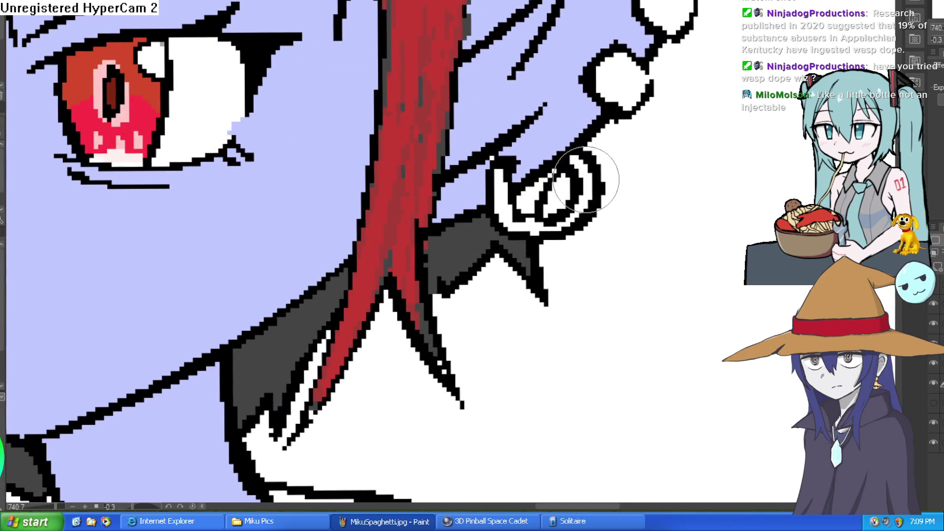
pyautogui.click(583, 193)
pyautogui.click(638, 68)
pyautogui.click(671, 10)
pyautogui.scroll(-5, 738, 35)
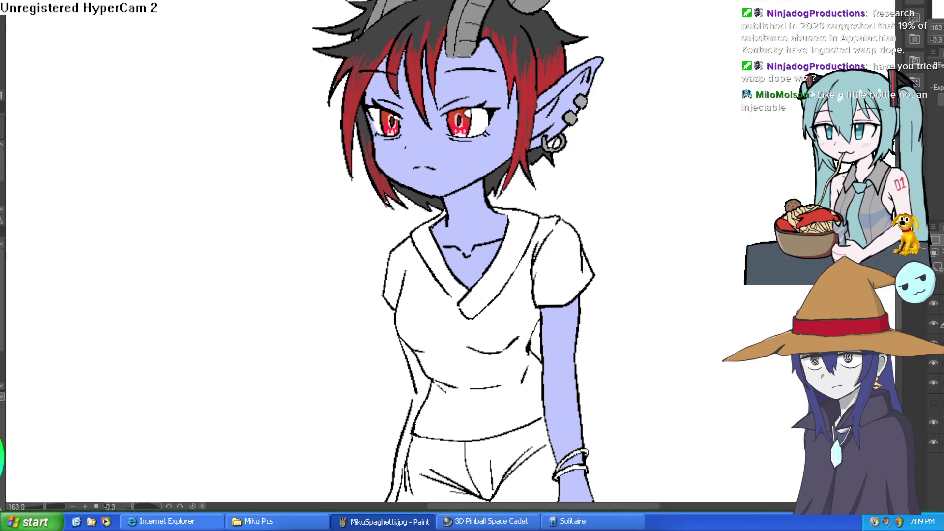
# - Hide the skin layer to check the ear, undo the stray ear fills, and show the skin again
pyautogui.click(933, 384)
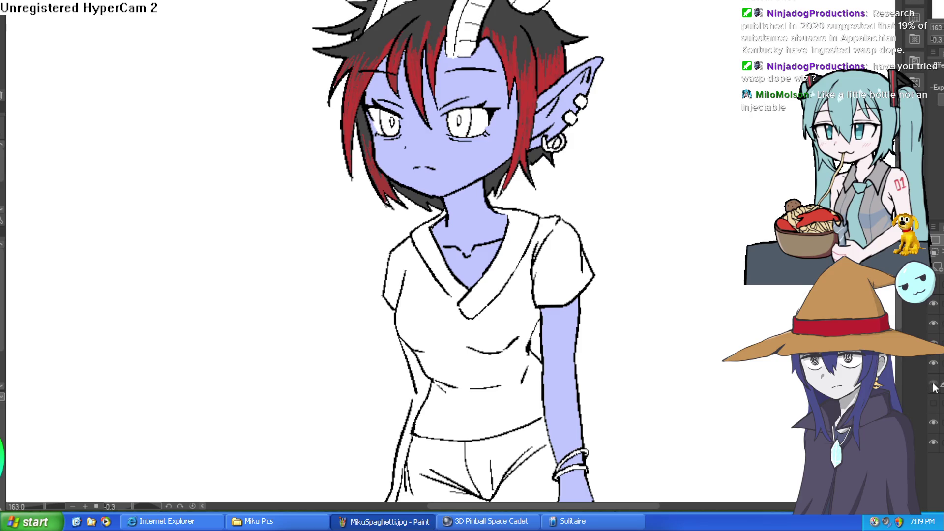
pyautogui.click(933, 383)
pyautogui.click(934, 364)
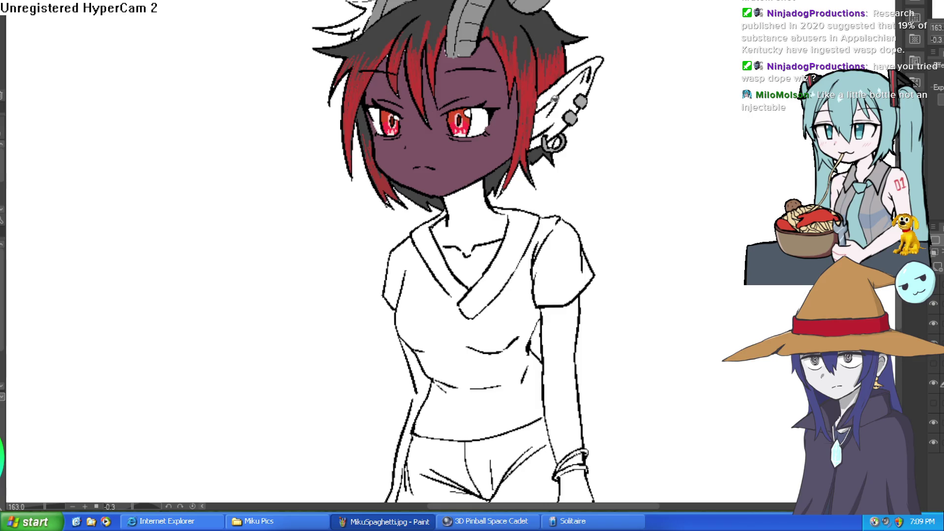
pyautogui.click(564, 91)
pyautogui.click(585, 64)
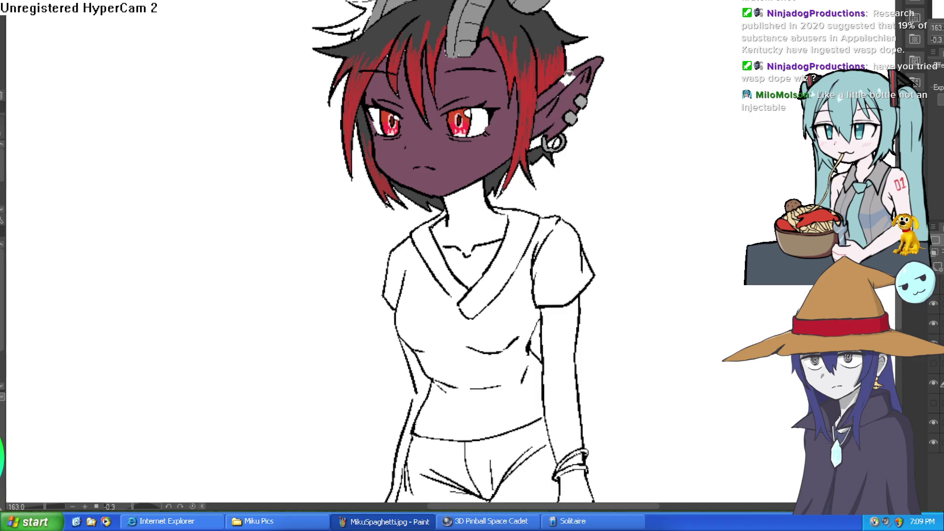
pyautogui.hotkey('ctrl', 'z')
pyautogui.hotkey('ctrl', 'z')
pyautogui.hotkey('ctrl', 'z')
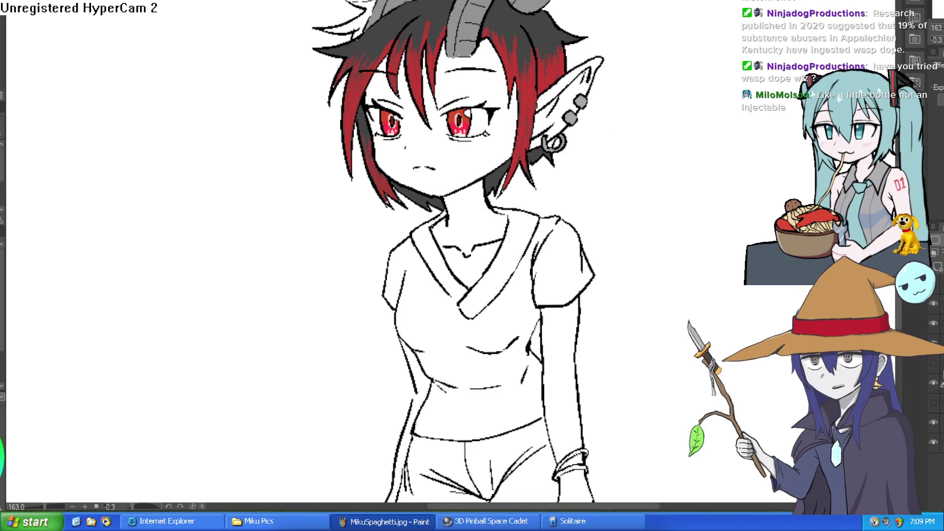
pyautogui.click(933, 364)
pyautogui.scroll(-2, 661, 334)
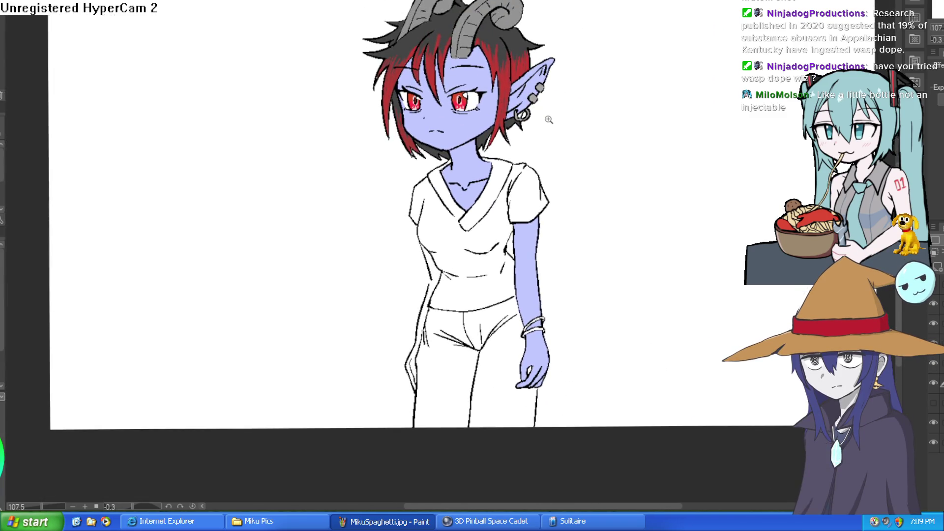
pyautogui.scroll(3, 517, 89)
pyautogui.scroll(1, 516, 88)
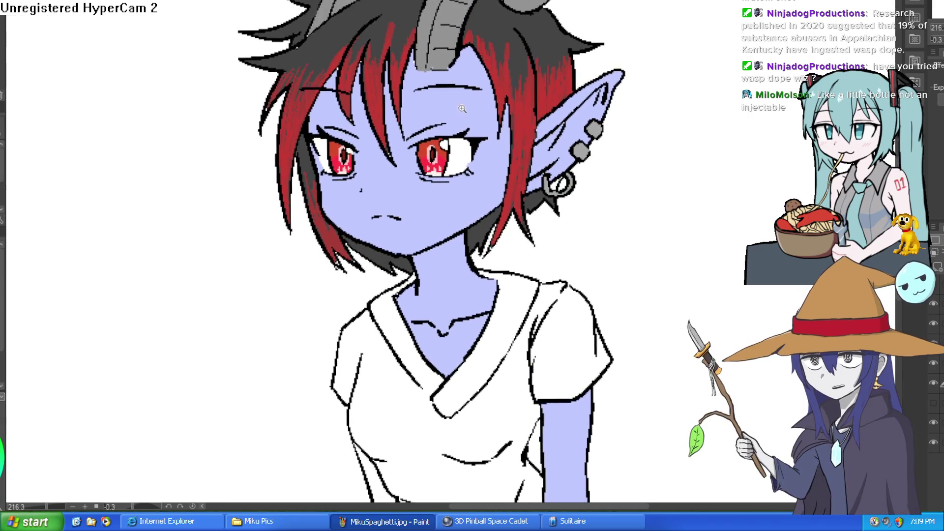
pyautogui.scroll(4, 472, 98)
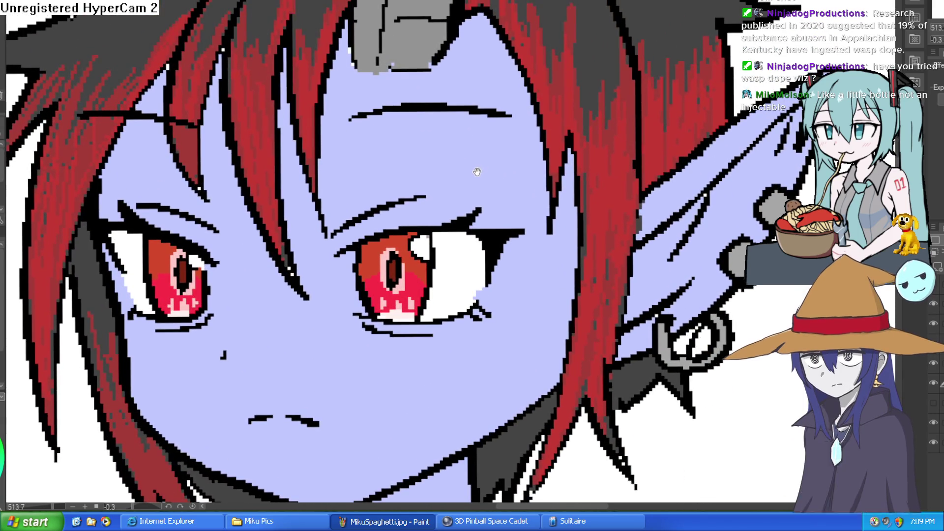
pyautogui.scroll(-4, 476, 172)
pyautogui.scroll(4, 485, 176)
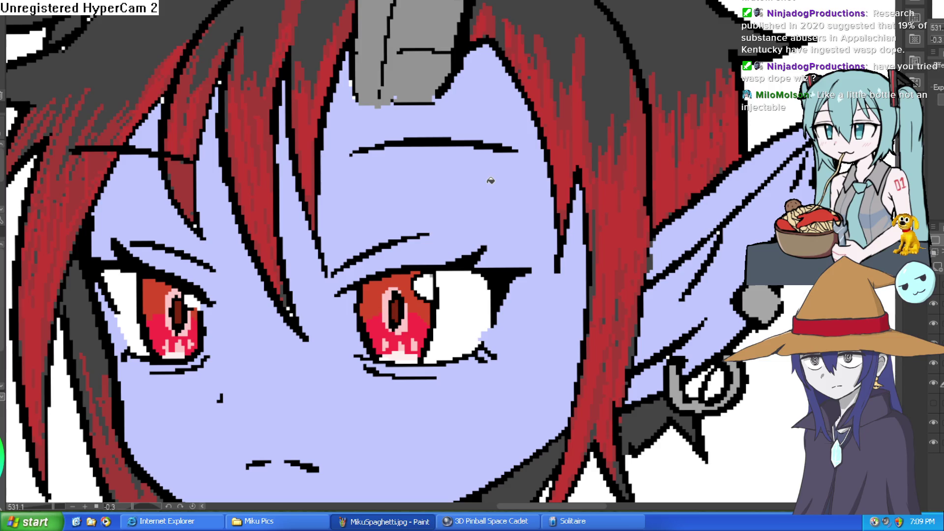
pyautogui.scroll(-5, 520, 107)
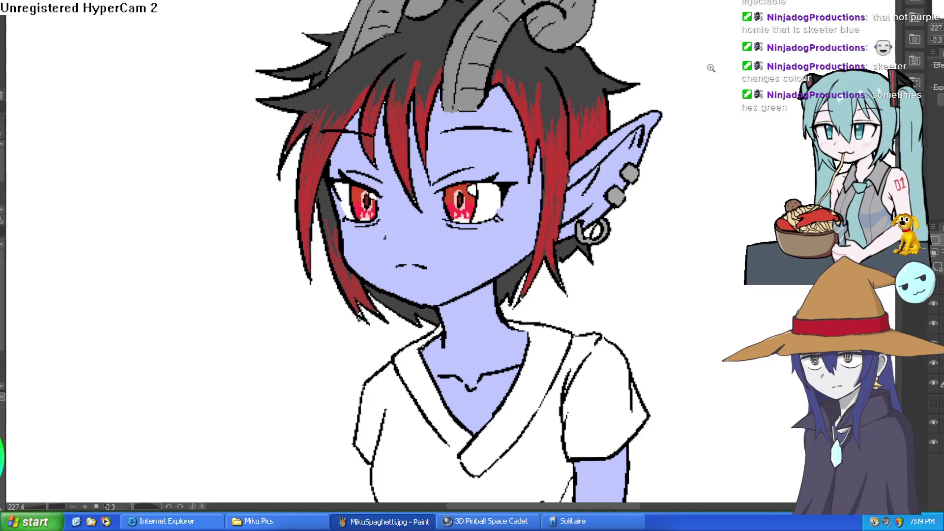
pyautogui.scroll(-3, 634, 53)
pyautogui.moveTo(634, 53); pyautogui.dragTo(598, 70)
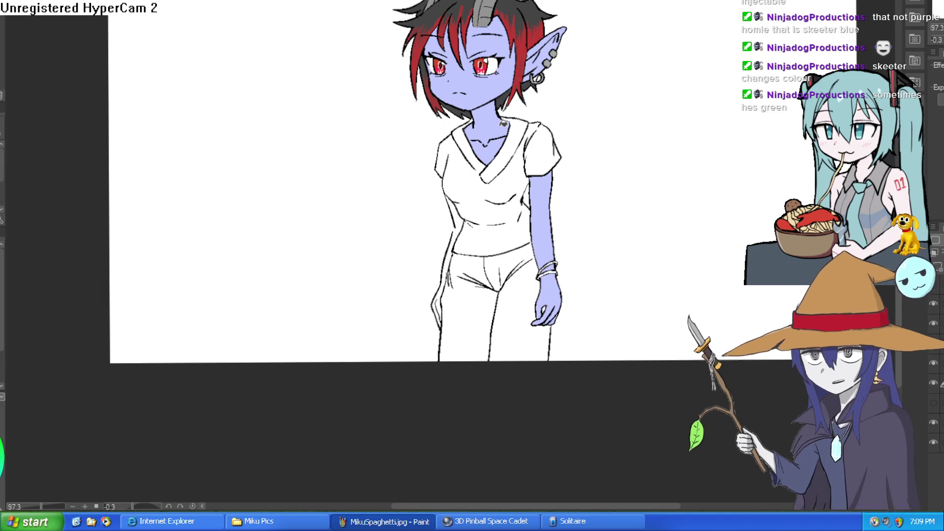
pyautogui.moveTo(655, 105)
pyautogui.mouseDown()
pyautogui.moveTo(637, 95)
pyautogui.moveTo(606, 161)
pyautogui.mouseUp()
pyautogui.scroll(5, 606, 161)
pyautogui.scroll(-3, 565, 167)
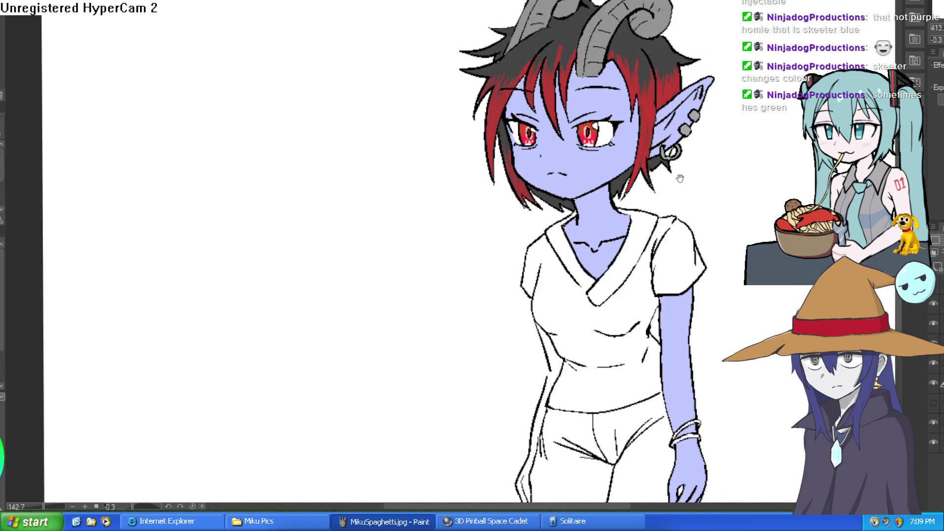
pyautogui.scroll(3, 561, 169)
pyautogui.scroll(-3, 561, 169)
pyautogui.moveTo(698, 193)
pyautogui.mouseDown()
pyautogui.moveTo(595, 93)
pyautogui.moveTo(591, 115)
pyautogui.moveTo(573, 116)
pyautogui.mouseUp()
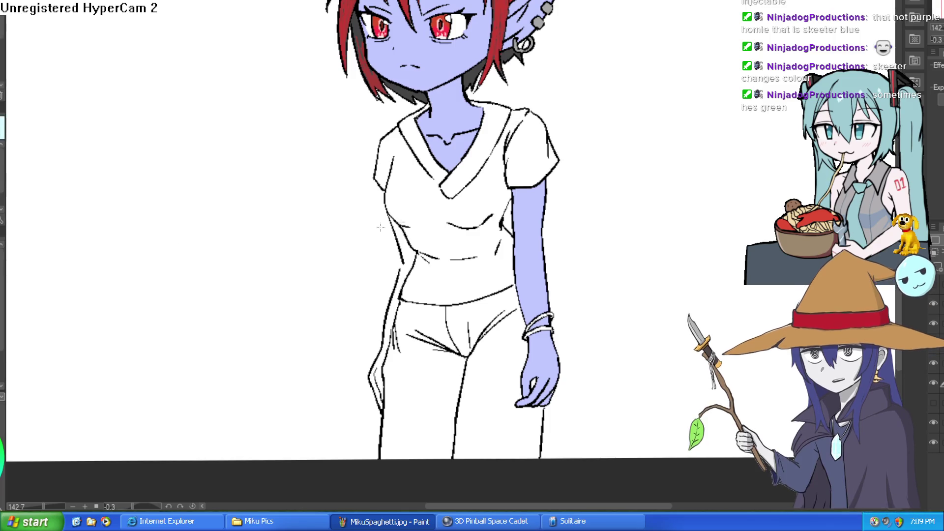
pyautogui.click(464, 209)
pyautogui.hotkey('ctrl', 'z')
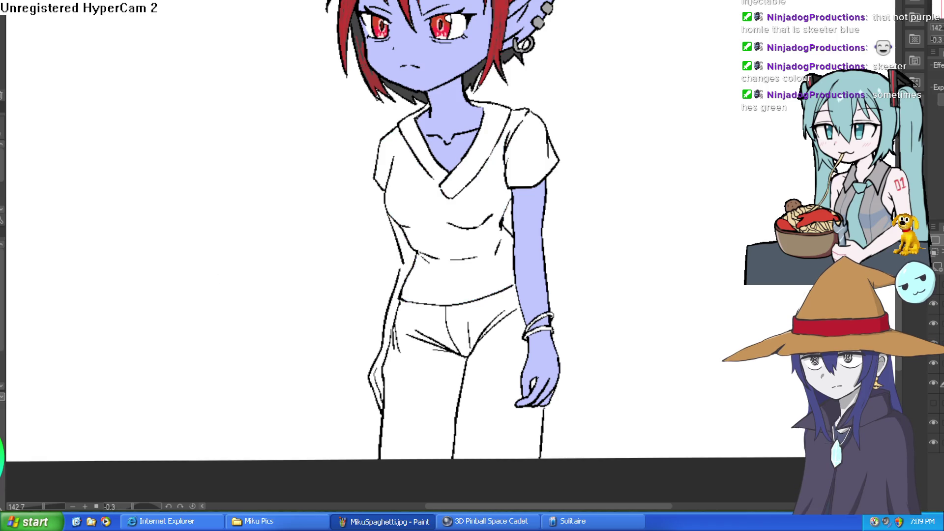
pyautogui.click(483, 196)
pyautogui.hotkey('ctrl', 'z')
# - Fill the shirt body, both collar lapels and the sleeves cyan, undoing the stray pants fill
pyautogui.click(454, 211)
pyautogui.click(467, 173)
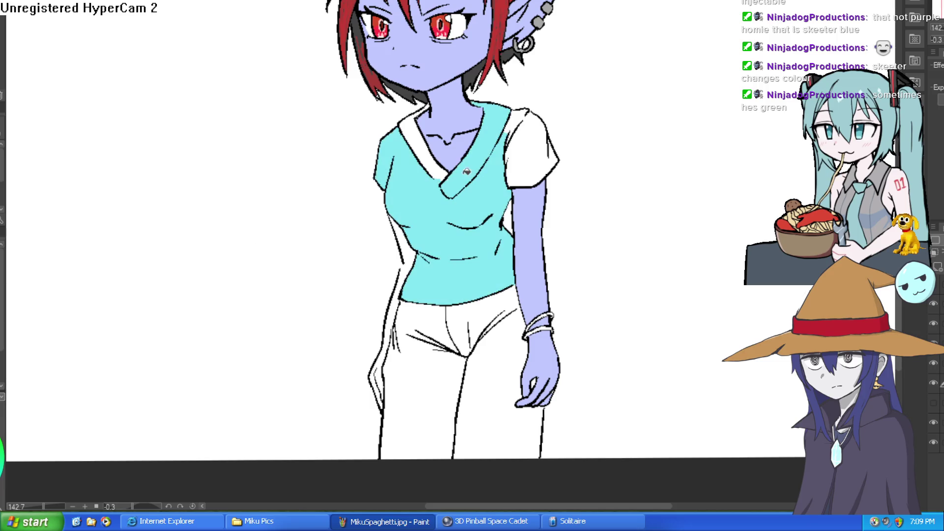
pyautogui.click(430, 150)
pyautogui.click(533, 127)
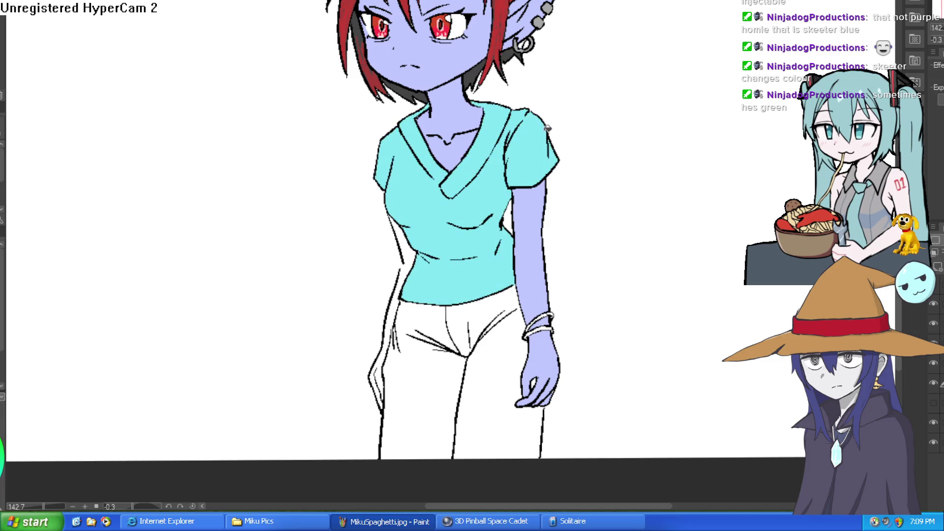
pyautogui.click(428, 359)
pyautogui.hotkey('ctrl', 'z')
pyautogui.hotkey('ctrl', 'z')
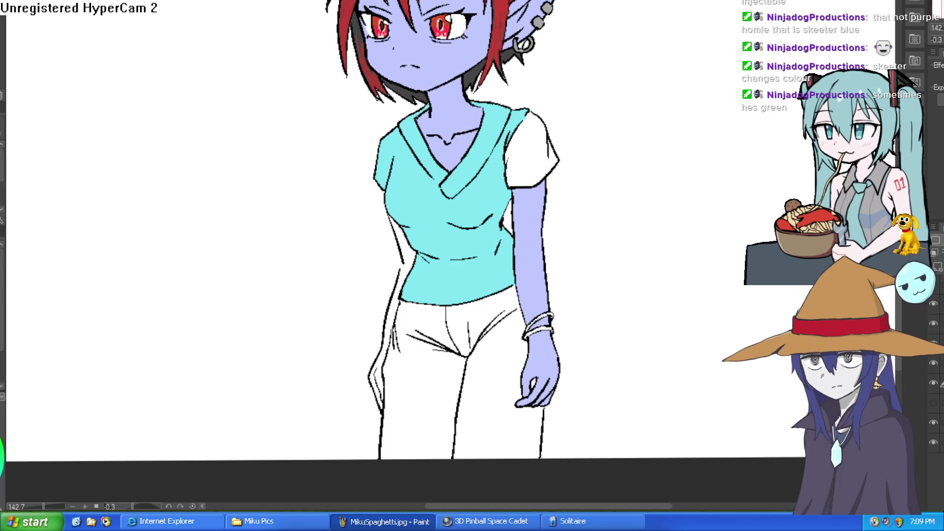
pyautogui.click(531, 146)
pyautogui.scroll(-3, 438, 250)
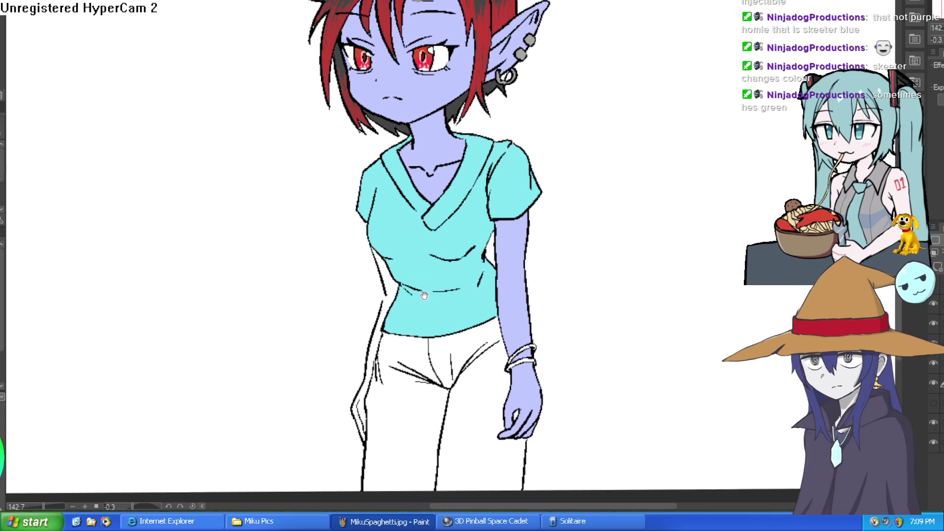
pyautogui.scroll(4, 517, 152)
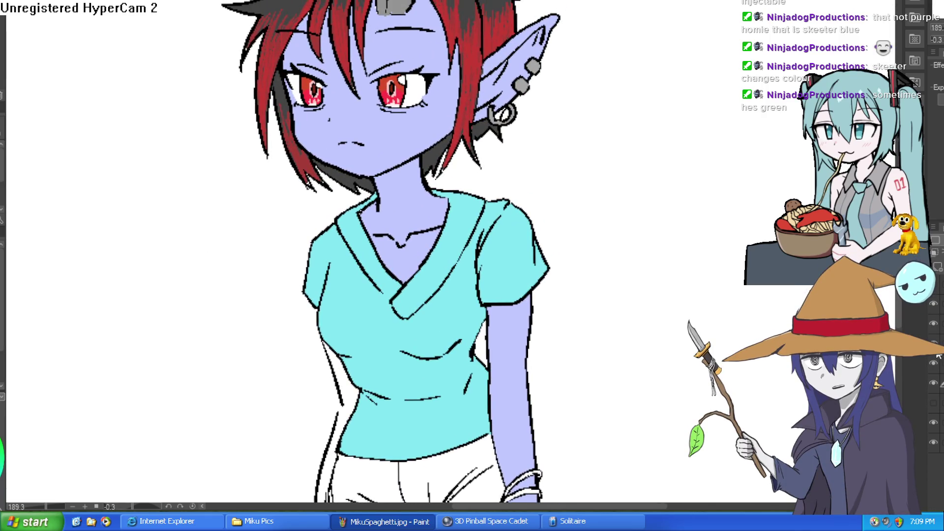
# - Toggle the hair and skin layers to check them, leaving the cyan shirt and red eye layer hidden
pyautogui.click(934, 309)
pyautogui.click(935, 308)
pyautogui.click(934, 309)
pyautogui.click(934, 310)
pyautogui.click(934, 362)
pyautogui.click(933, 363)
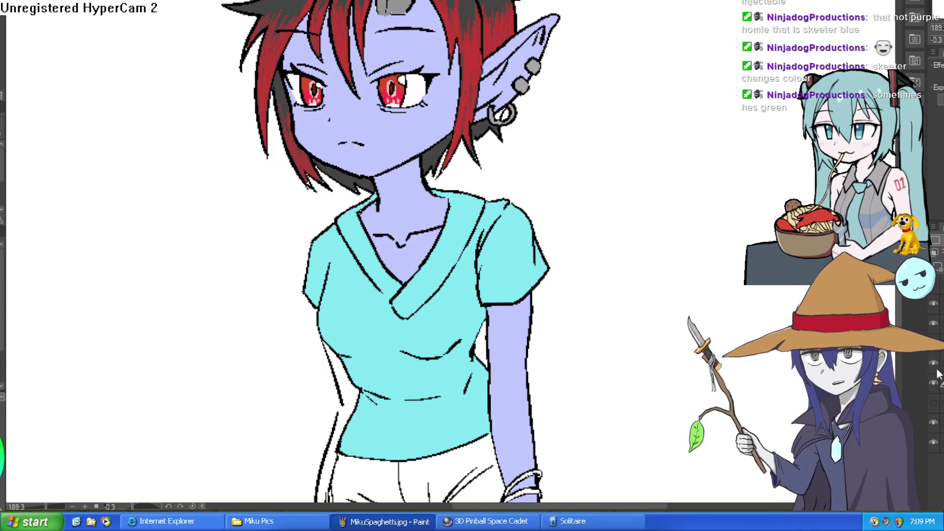
pyautogui.click(933, 382)
pyautogui.click(933, 382)
pyautogui.click(933, 383)
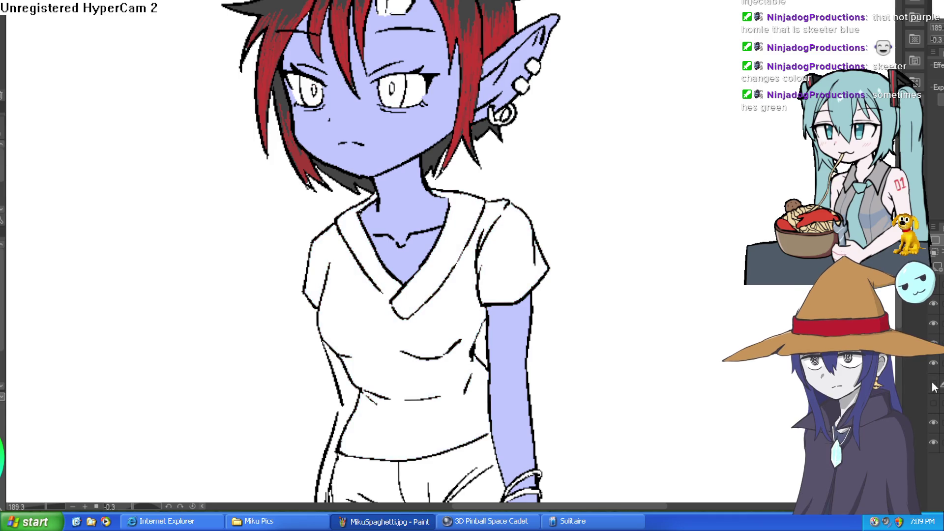
pyautogui.moveTo(522, 195)
pyautogui.mouseDown()
pyautogui.moveTo(641, 204)
pyautogui.moveTo(648, 213)
pyautogui.mouseUp()
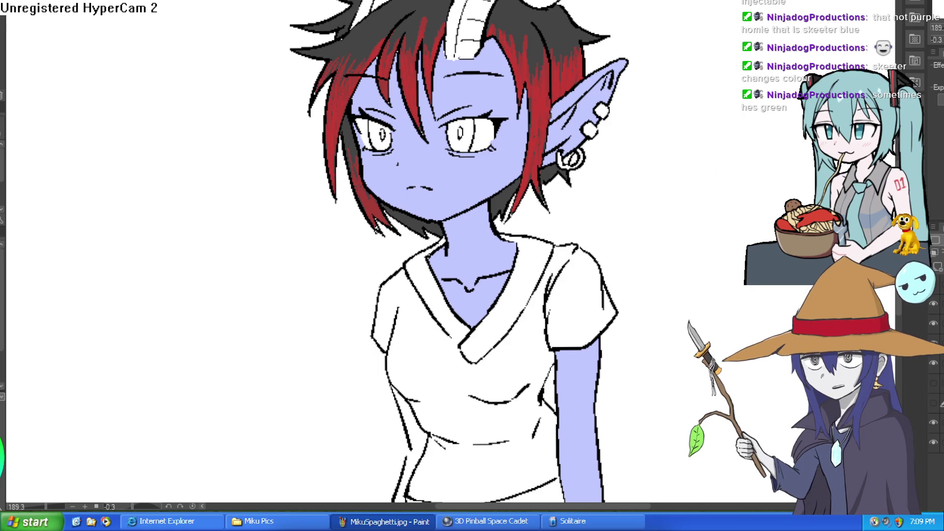
# - Hide a dark hair shading layer and toggle the hair fill, skin and line-art layers to compare
pyautogui.click(932, 324)
pyautogui.click(932, 325)
pyautogui.click(933, 304)
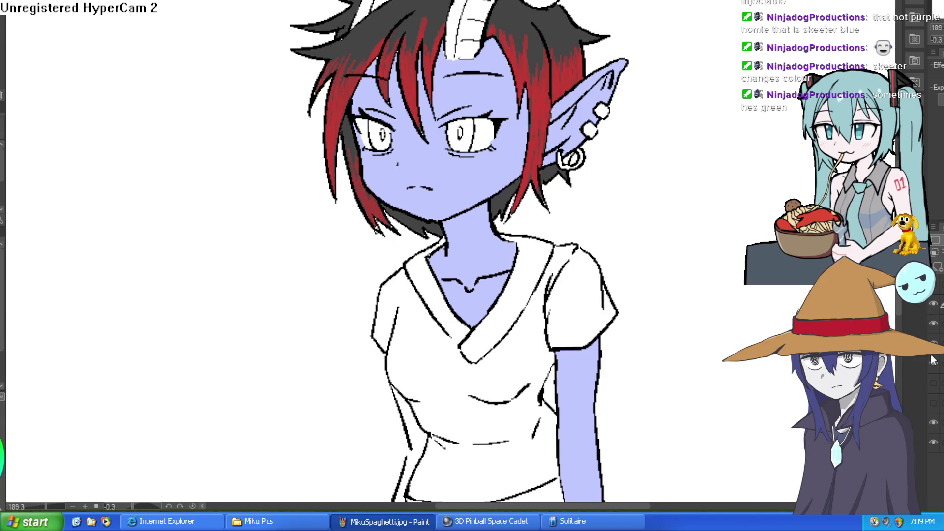
pyautogui.click(930, 365)
pyautogui.hotkey('ctrl', '0')
pyautogui.click(932, 364)
pyautogui.click(933, 341)
pyautogui.click(932, 342)
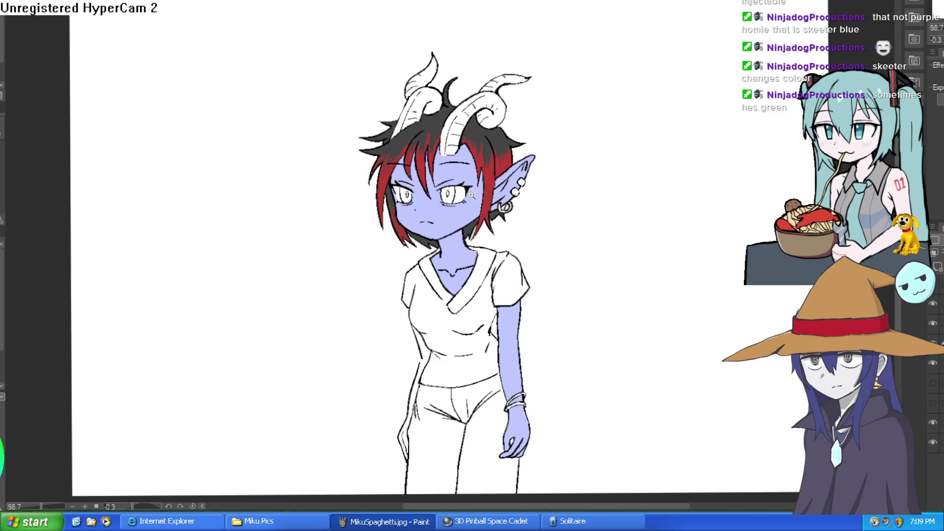
# - Lasso the highlight areas beneath both eyes, then deselect
pyautogui.scroll(5, 454, 203)
pyautogui.moveTo(524, 185)
pyautogui.mouseDown()
pyautogui.moveTo(466, 210)
pyautogui.moveTo(394, 205)
pyautogui.moveTo(400, 236)
pyautogui.moveTo(532, 208)
pyautogui.moveTo(525, 187)
pyautogui.mouseUp()
pyautogui.moveTo(224, 193)
pyautogui.mouseDown()
pyautogui.moveTo(204, 207)
pyautogui.moveTo(131, 203)
pyautogui.moveTo(170, 241)
pyautogui.moveTo(237, 231)
pyautogui.moveTo(226, 191)
pyautogui.mouseUp()
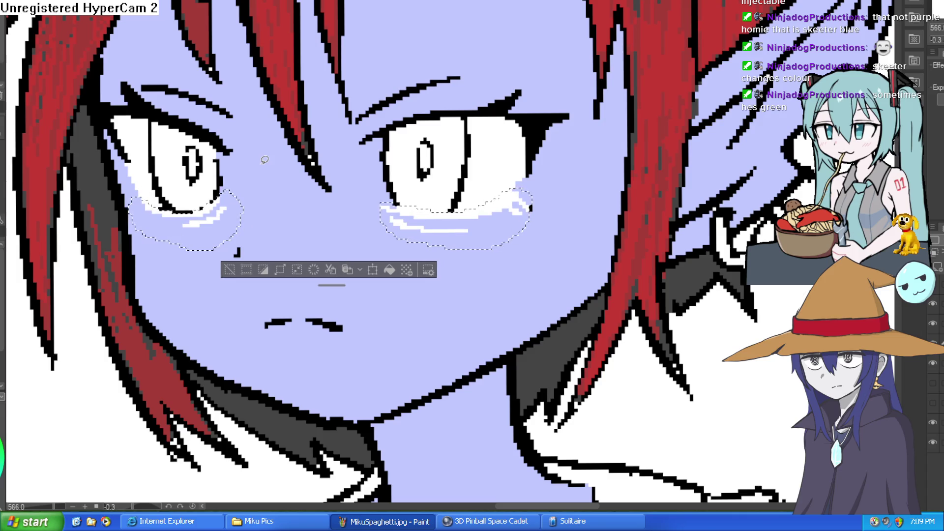
pyautogui.click(228, 270)
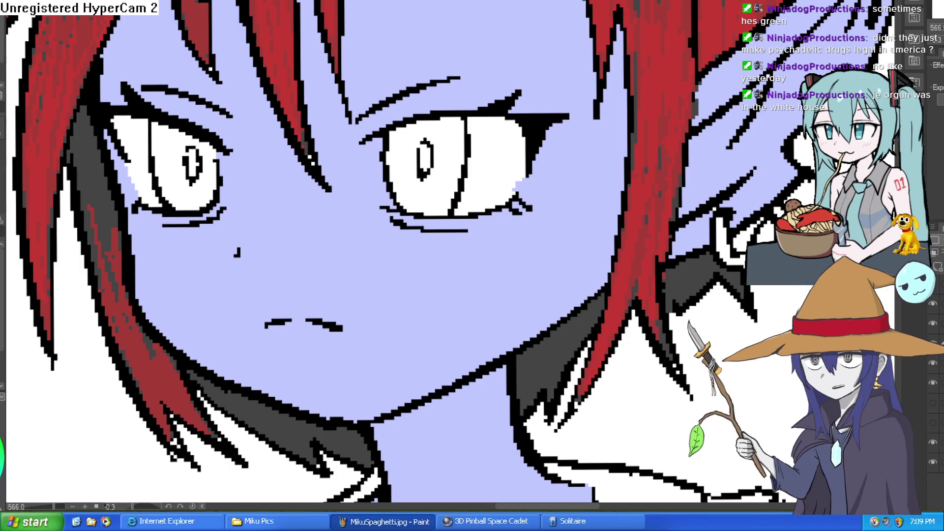
# - Show the under-eye highlight layer and toggle the hair shading and skin fill layers to compare
pyautogui.click(932, 323)
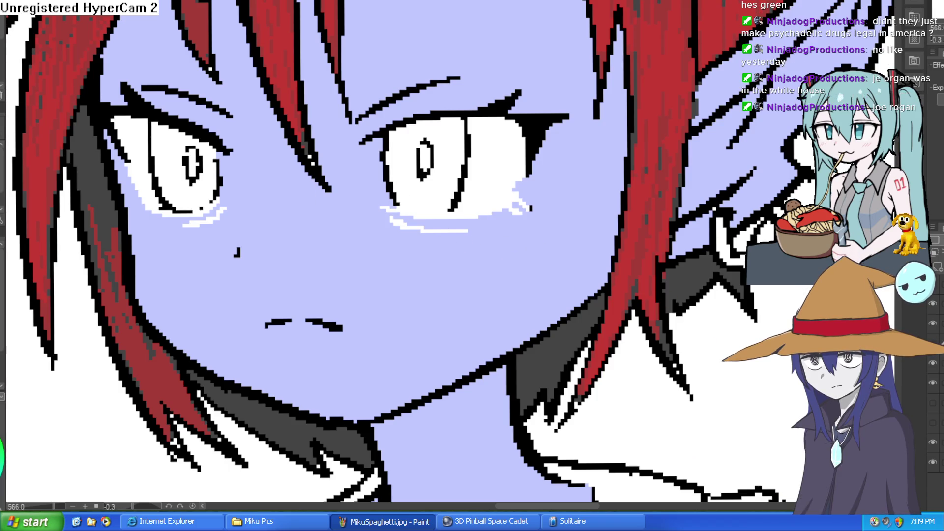
pyautogui.click(932, 323)
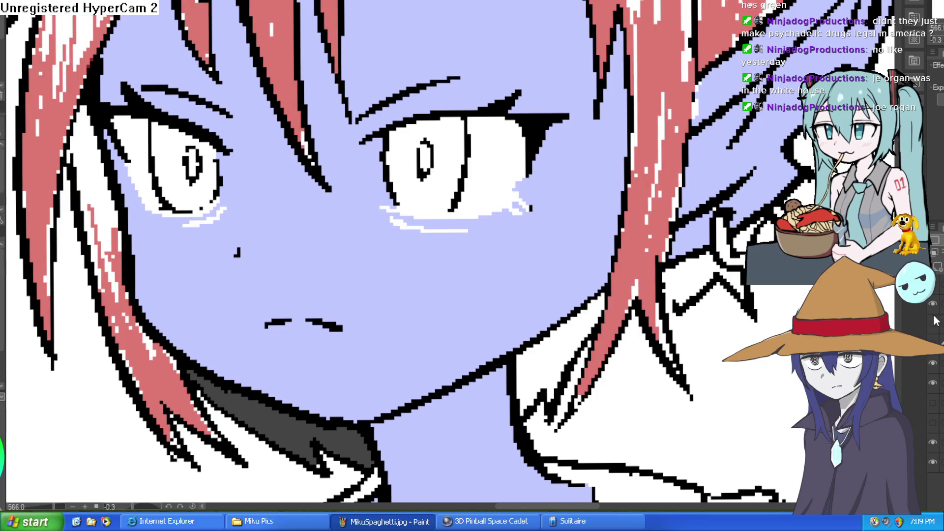
pyautogui.click(932, 323)
pyautogui.click(933, 303)
pyautogui.click(933, 303)
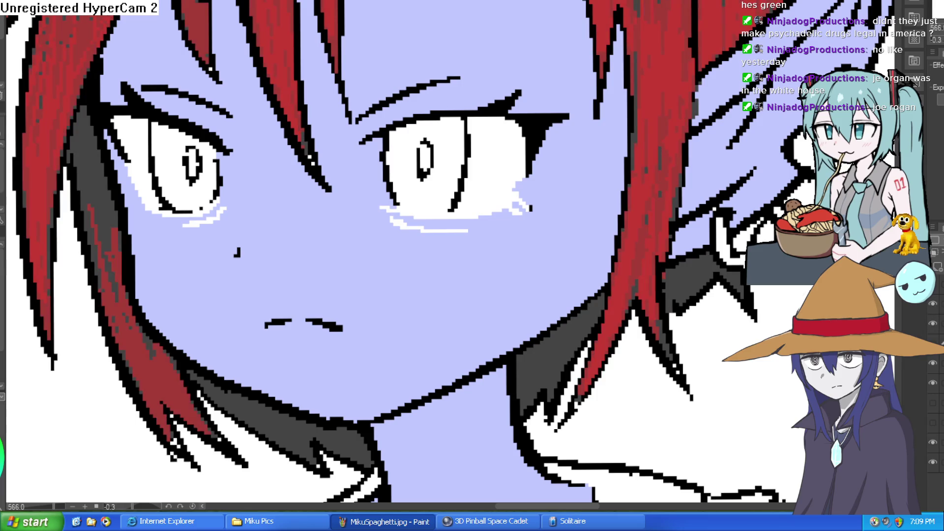
pyautogui.click(932, 383)
pyautogui.click(933, 382)
# - On a tilted canvas, brush over both eyes' under-eye highlights with the skin blue
pyautogui.press('Delete')
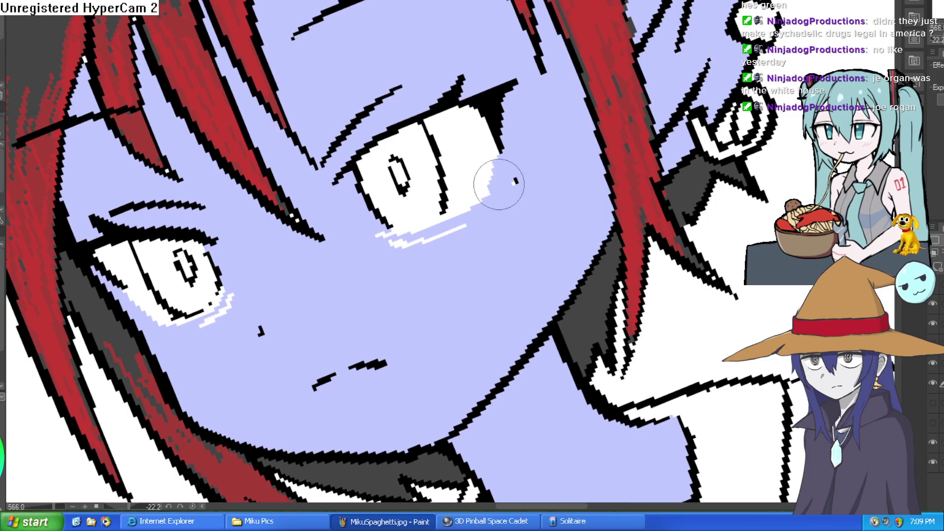
pyautogui.moveTo(467, 227)
pyautogui.mouseDown()
pyautogui.moveTo(432, 243)
pyautogui.moveTo(390, 243)
pyautogui.moveTo(415, 246)
pyautogui.mouseUp()
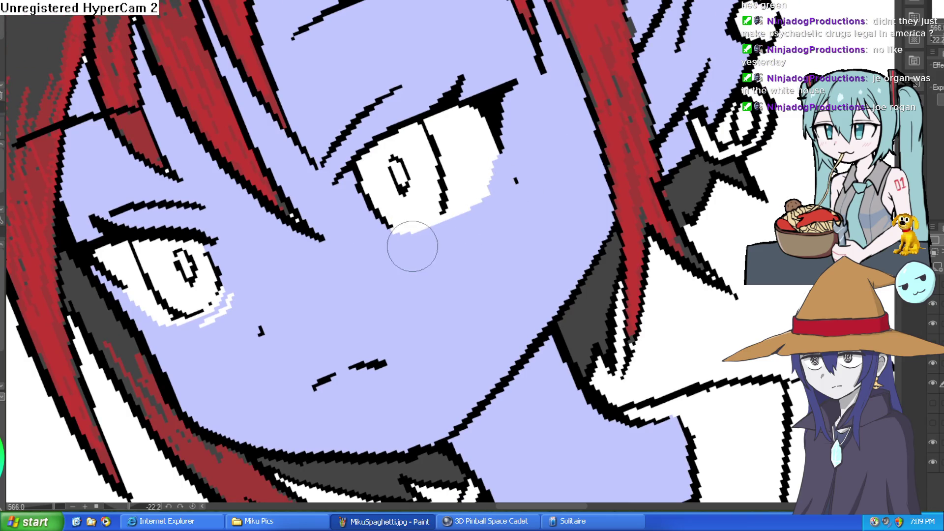
pyautogui.moveTo(239, 288)
pyautogui.mouseDown()
pyautogui.moveTo(172, 327)
pyautogui.moveTo(219, 305)
pyautogui.moveTo(552, 262)
pyautogui.moveTo(545, 137)
pyautogui.moveTo(546, 157)
pyautogui.mouseUp()
pyautogui.scroll(-5, 227, 295)
pyautogui.moveTo(399, 187); pyautogui.dragTo(465, 187)
pyautogui.scroll(3, 428, 191)
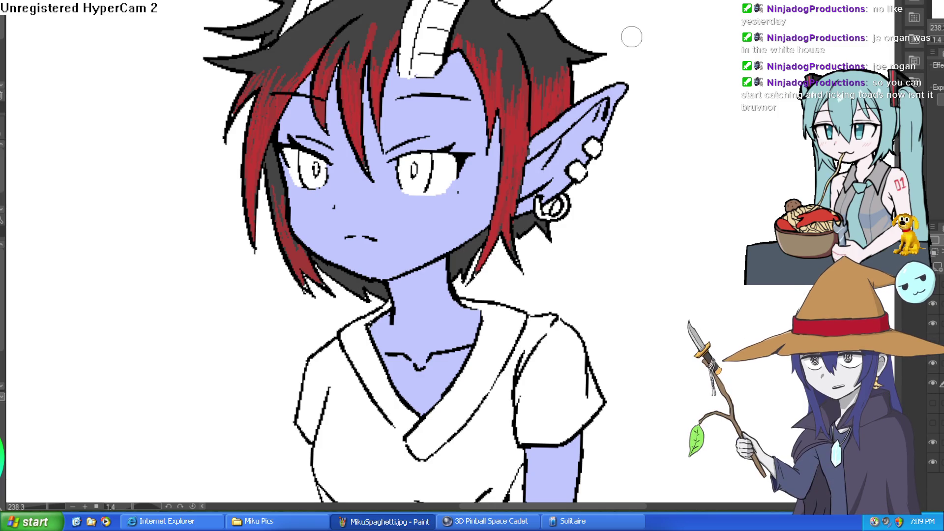
pyautogui.moveTo(694, 160); pyautogui.dragTo(676, 87)
pyautogui.scroll(-4, 676, 87)
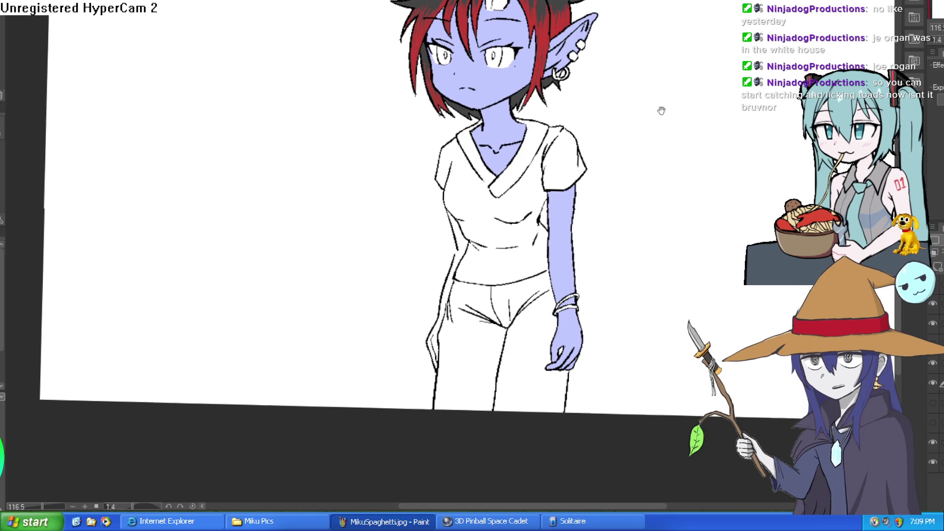
pyautogui.scroll(2, 662, 110)
pyautogui.scroll(2, 594, 227)
pyautogui.moveTo(531, 235); pyautogui.dragTo(527, 207)
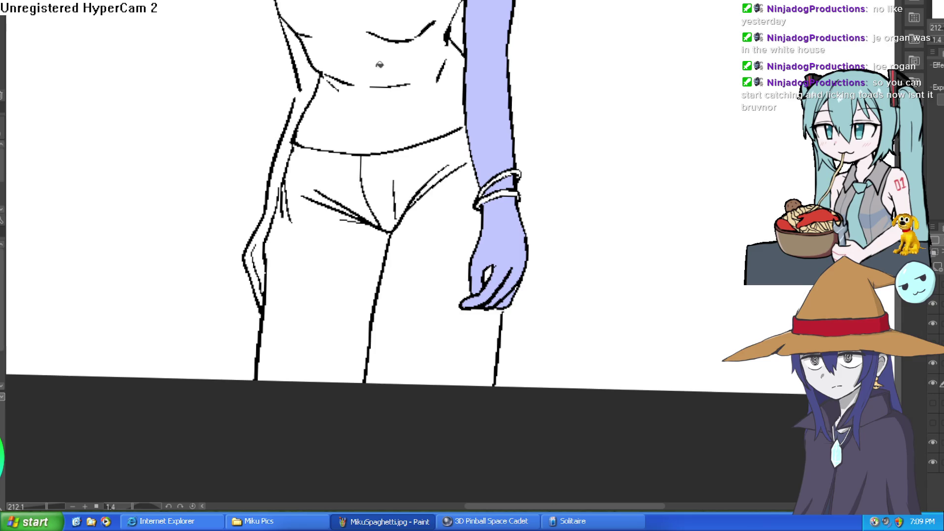
pyautogui.scroll(3, 542, 58)
# - Brush the upper bracelet band red and bucket-fill the lower band red
pyautogui.moveTo(475, 278); pyautogui.dragTo(565, 206)
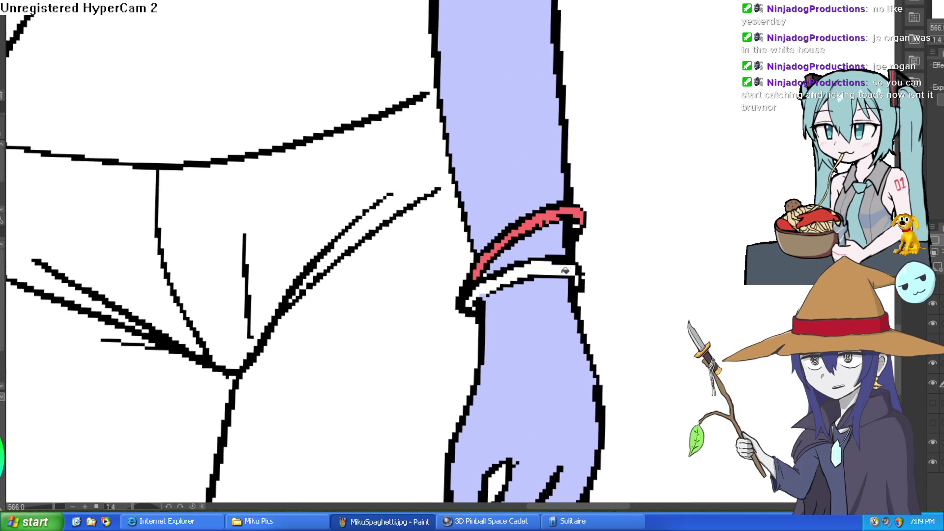
pyautogui.click(568, 268)
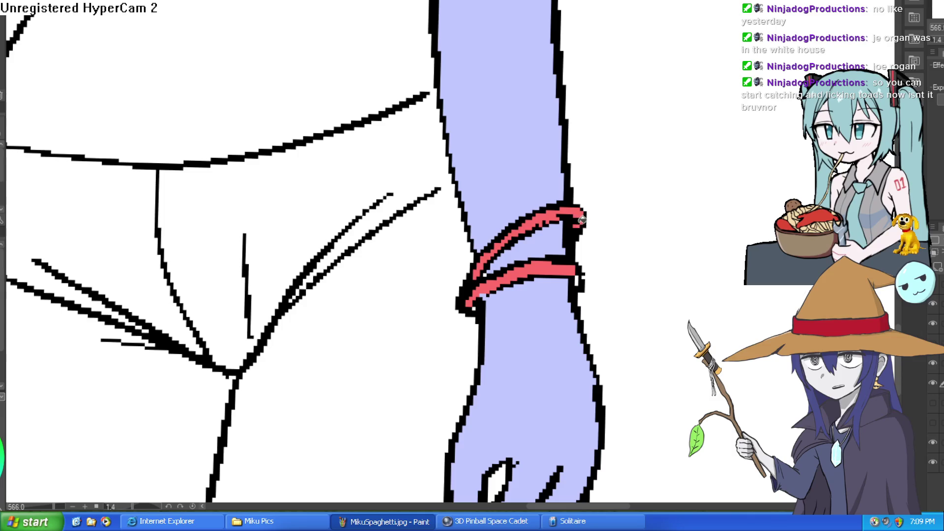
pyautogui.scroll(-3, 584, 276)
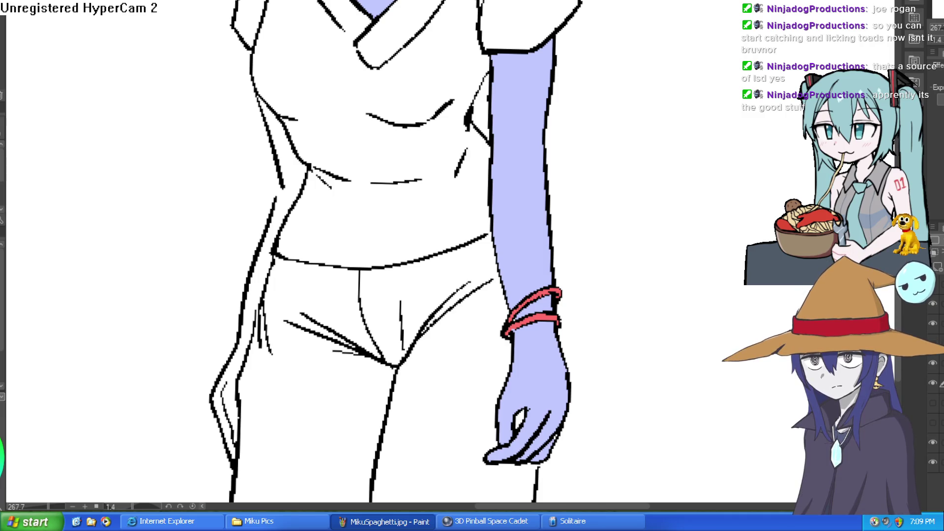
# - Close the gap in the body outline, undoing an extra thickening stroke
pyautogui.moveTo(646, 122)
pyautogui.mouseDown()
pyautogui.moveTo(654, 129)
pyautogui.moveTo(603, 104)
pyautogui.moveTo(629, 122)
pyautogui.moveTo(659, 51)
pyautogui.mouseUp()
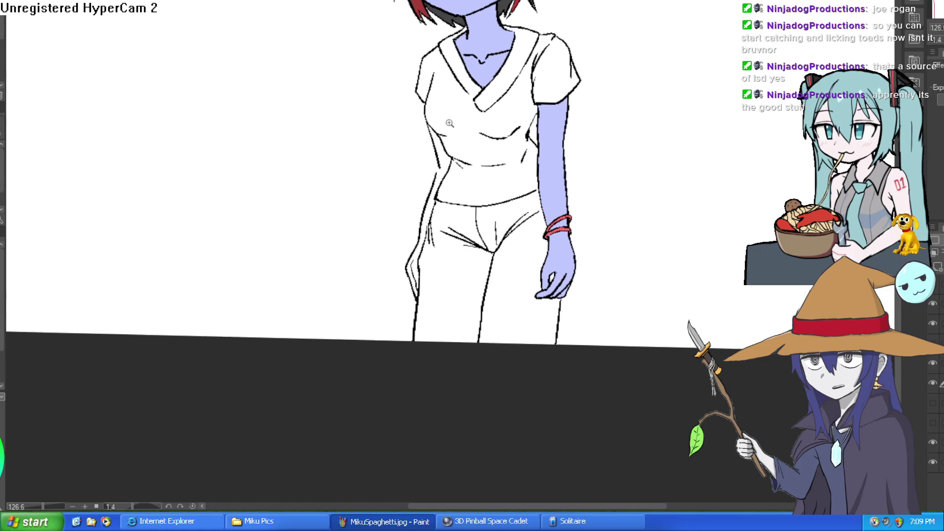
pyautogui.scroll(5, 510, 126)
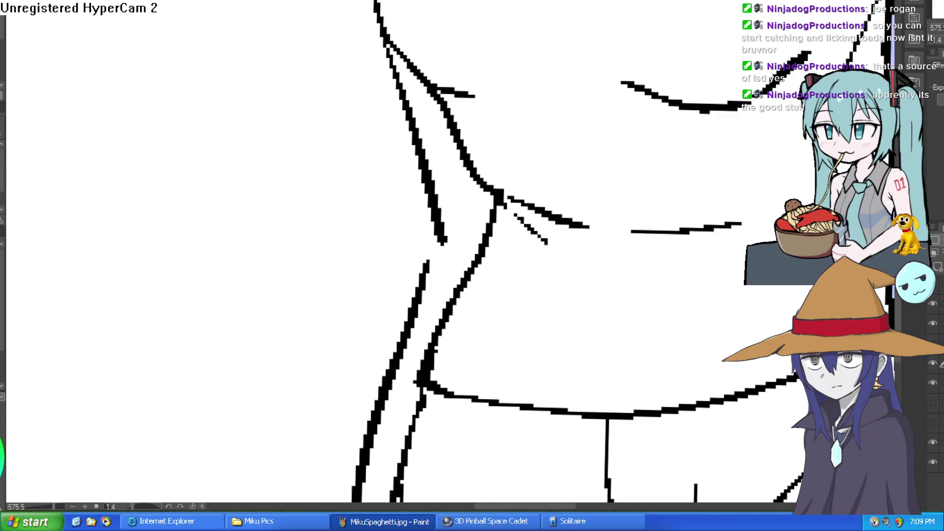
pyautogui.moveTo(432, 242); pyautogui.dragTo(448, 209)
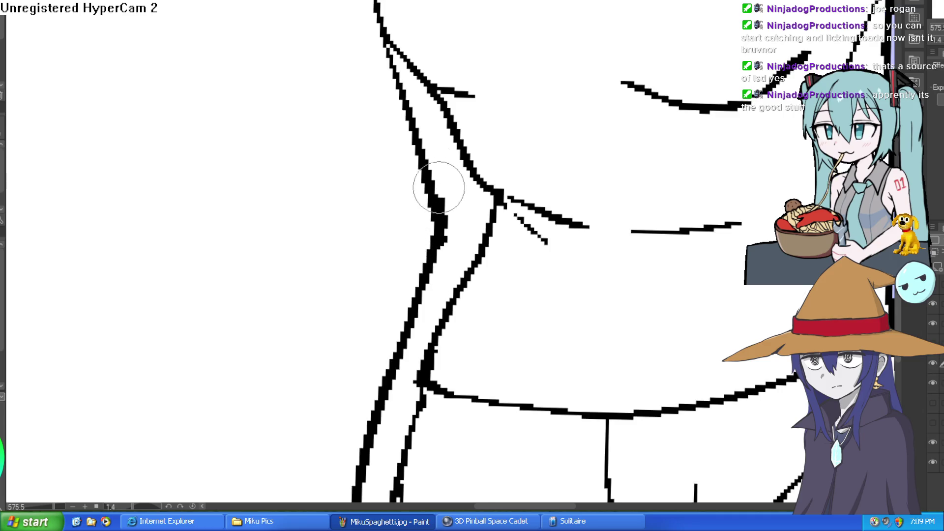
pyautogui.moveTo(392, 46); pyautogui.dragTo(439, 219)
pyautogui.hotkey('ctrl', 'z')
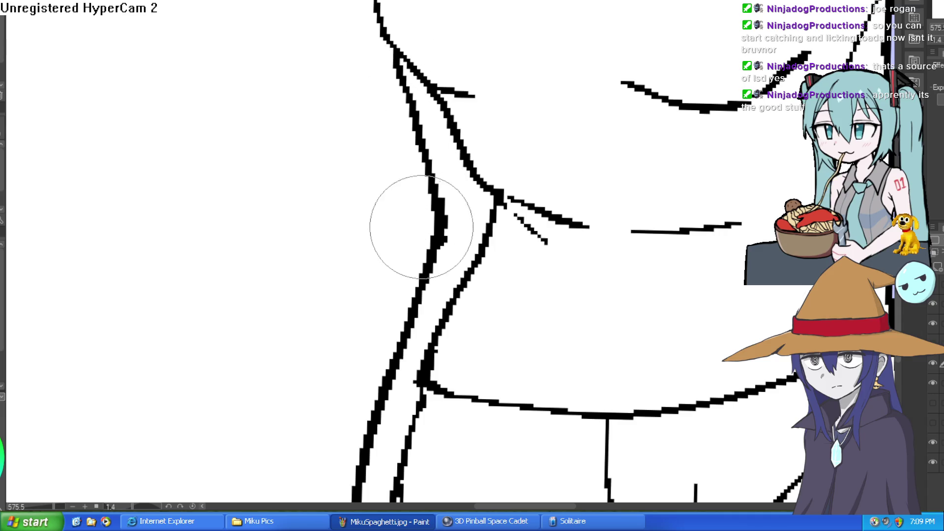
# - Draw a black pupil stroke in the right eye
pyautogui.scroll(-10, 417, 204)
pyautogui.moveTo(480, 184)
pyautogui.mouseDown()
pyautogui.moveTo(677, 190)
pyautogui.moveTo(637, 212)
pyautogui.mouseUp()
pyautogui.scroll(9, 551, 104)
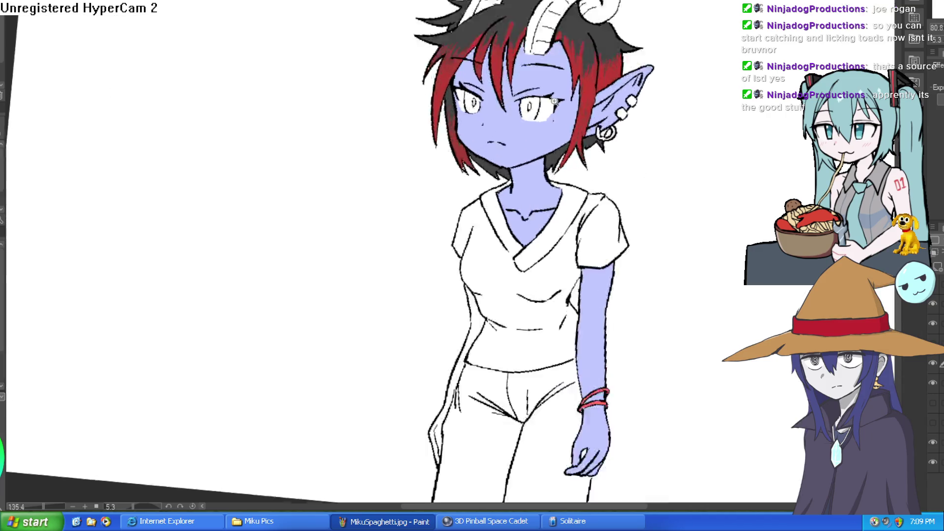
pyautogui.moveTo(550, 79); pyautogui.dragTo(531, 145)
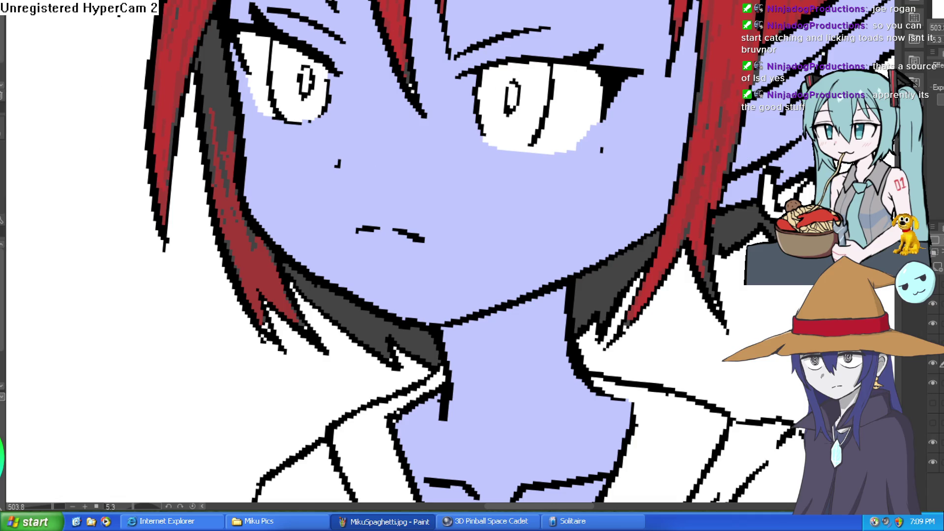
pyautogui.moveTo(561, 132); pyautogui.dragTo(594, 27)
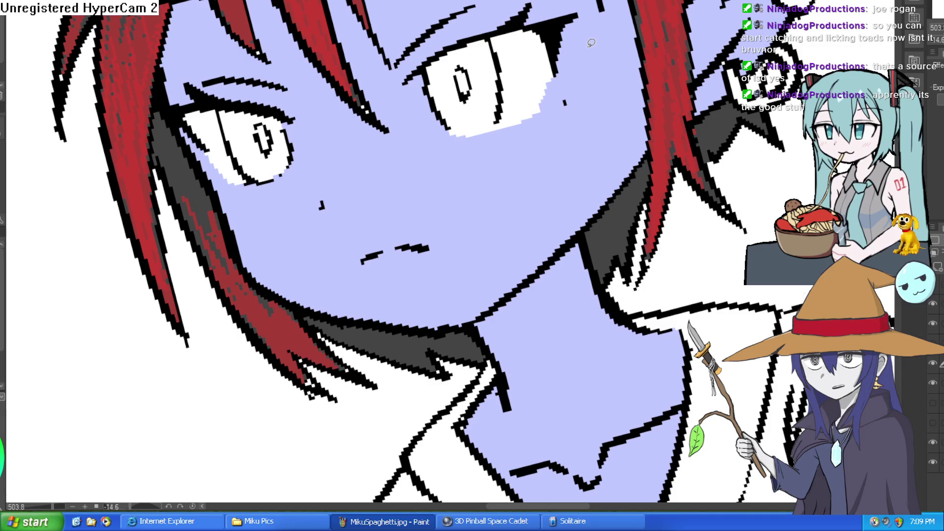
# - Loop freehand selections around the right and left eyes
pyautogui.scroll(2, 628, 67)
pyautogui.moveTo(514, 36)
pyautogui.mouseDown()
pyautogui.moveTo(445, 39)
pyautogui.moveTo(371, 72)
pyautogui.moveTo(363, 123)
pyautogui.moveTo(413, 186)
pyautogui.moveTo(516, 162)
pyautogui.moveTo(520, 35)
pyautogui.mouseUp()
pyautogui.hscroll(-5, 374, 192)
pyautogui.scroll(-2, 386, 204)
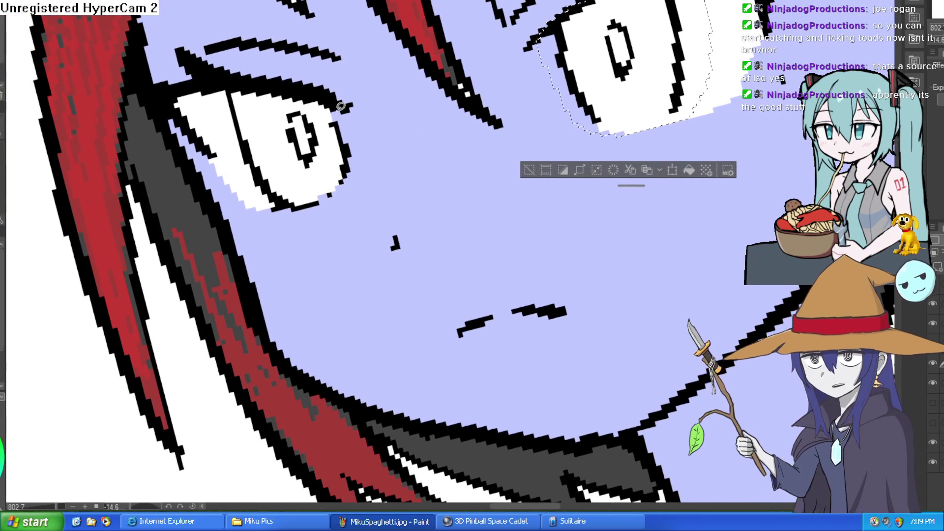
pyautogui.moveTo(291, 93); pyautogui.dragTo(219, 119)
pyautogui.moveTo(284, 215)
pyautogui.mouseDown()
pyautogui.moveTo(357, 182)
pyautogui.moveTo(352, 111)
pyautogui.mouseUp()
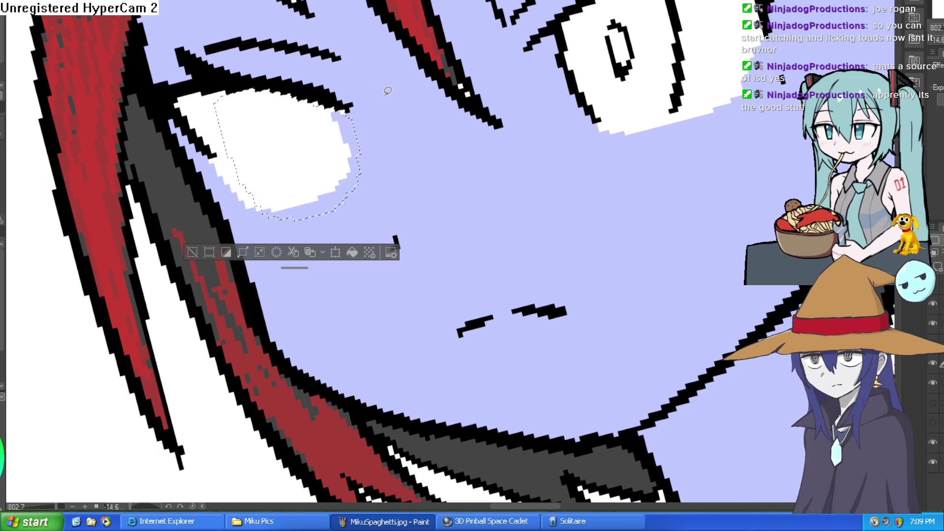
# - Reselect the right eye and try erasing its old outline and pupil
pyautogui.moveTo(581, 7)
pyautogui.mouseDown()
pyautogui.moveTo(553, 35)
pyautogui.moveTo(566, 102)
pyautogui.moveTo(658, 127)
pyautogui.moveTo(721, 30)
pyautogui.moveTo(710, 3)
pyautogui.mouseUp()
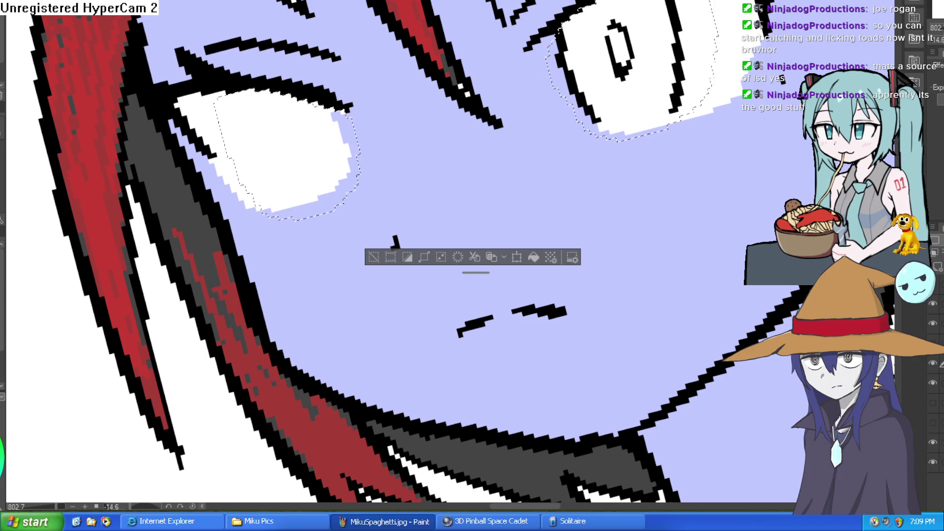
pyautogui.hotkey('ctrl', 'z')
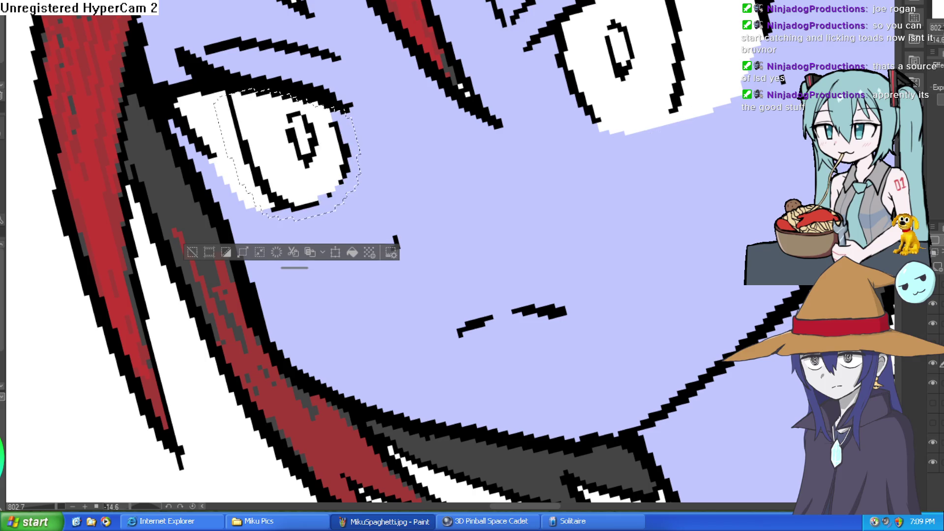
pyautogui.moveTo(642, 133)
pyautogui.mouseDown()
pyautogui.moveTo(689, 99)
pyautogui.moveTo(701, 39)
pyautogui.moveTo(696, 2)
pyautogui.mouseUp()
pyautogui.press('Delete')
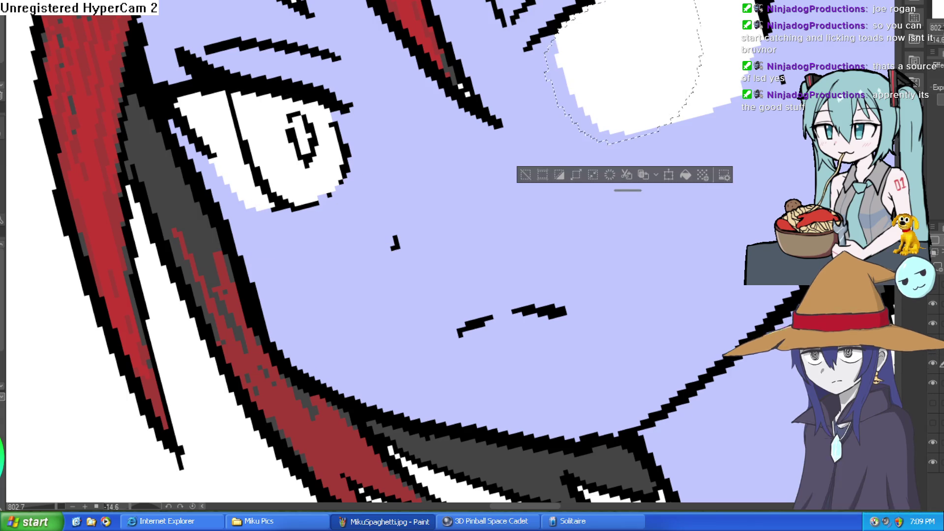
pyautogui.hotkey('ctrl', 'z')
# - Select the left eye, erase its old lines and pupil, then deselect
pyautogui.moveTo(341, 104); pyautogui.dragTo(221, 97)
pyautogui.moveTo(285, 220)
pyautogui.mouseDown()
pyautogui.moveTo(350, 119)
pyautogui.moveTo(344, 98)
pyautogui.mouseUp()
pyautogui.press('Delete')
pyautogui.hotkey('ctrl', 'z')
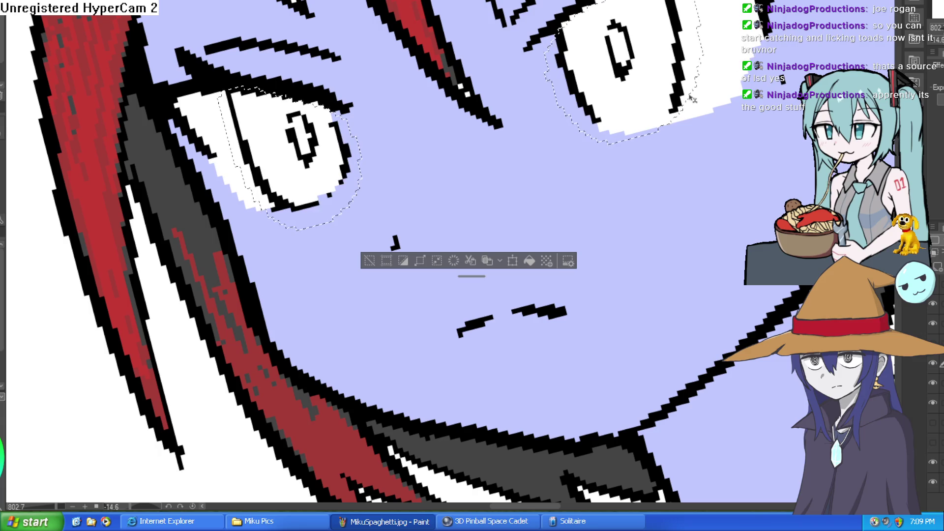
pyautogui.click(369, 260)
pyautogui.scroll(-5, 600, 136)
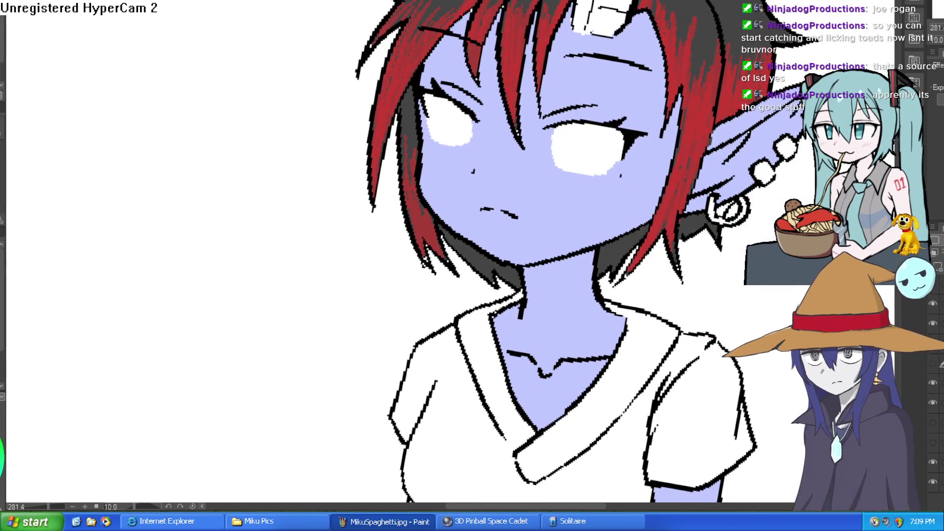
# - Hide and reshow the line-art layer to check it
pyautogui.scroll(3, 546, 94)
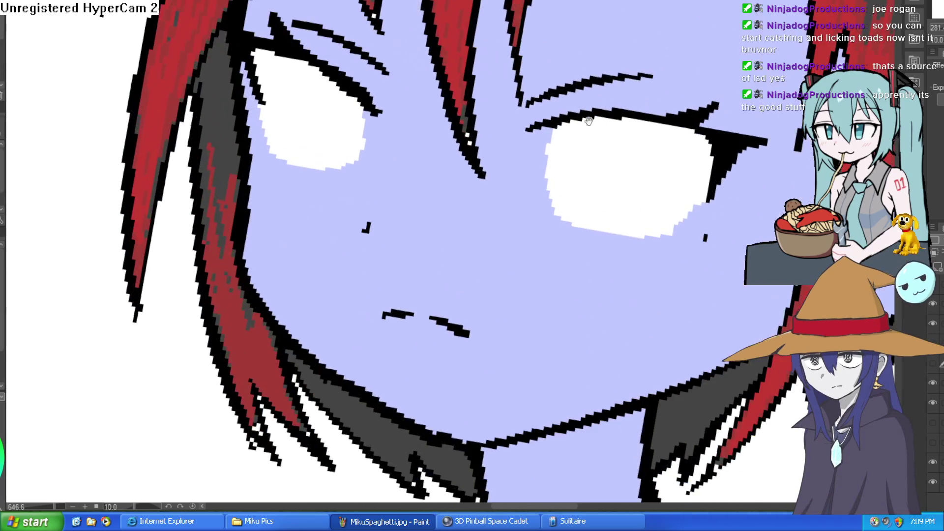
pyautogui.click(933, 383)
pyautogui.click(933, 383)
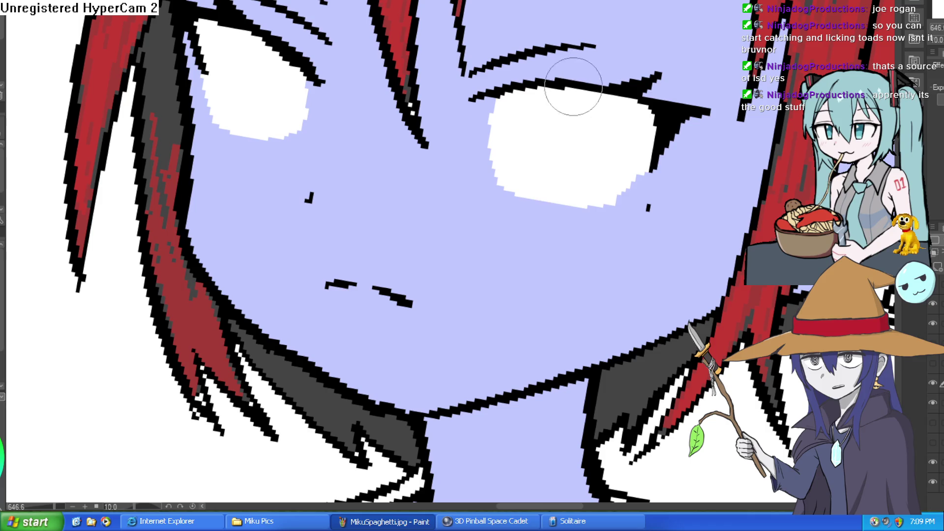
# - Draw black pupil outlines in both eyes, undoing and redrawing the first attempt
pyautogui.moveTo(543, 93)
pyautogui.mouseDown()
pyautogui.moveTo(526, 196)
pyautogui.moveTo(552, 200)
pyautogui.moveTo(579, 186)
pyautogui.moveTo(590, 94)
pyautogui.mouseUp()
pyautogui.moveTo(272, 53)
pyautogui.mouseDown()
pyautogui.moveTo(262, 132)
pyautogui.moveTo(295, 137)
pyautogui.moveTo(338, 64)
pyautogui.mouseUp()
pyautogui.scroll(-5, 602, 72)
pyautogui.scroll(-2, 602, 72)
pyautogui.hotkey('ctrl', 'z')
pyautogui.hotkey('ctrl', 'z')
pyautogui.hotkey('ctrl', 'z')
pyautogui.scroll(5, 611, 84)
pyautogui.moveTo(397, 17)
pyautogui.mouseDown()
pyautogui.moveTo(390, 95)
pyautogui.moveTo(428, 99)
pyautogui.moveTo(444, 49)
pyautogui.mouseUp()
pyautogui.moveTo(635, 58)
pyautogui.mouseDown()
pyautogui.moveTo(621, 145)
pyautogui.moveTo(659, 161)
pyautogui.moveTo(671, 84)
pyautogui.moveTo(688, 54)
pyautogui.moveTo(671, 9)
pyautogui.mouseUp()
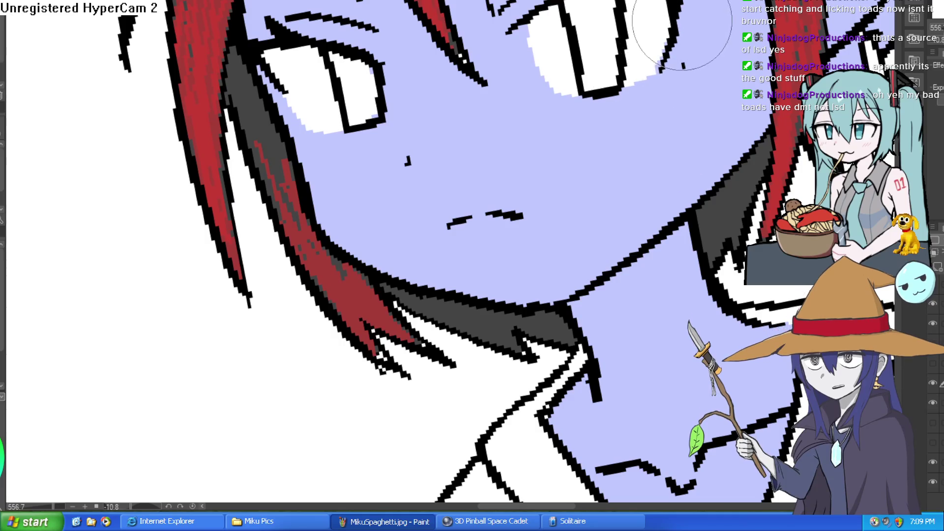
pyautogui.scroll(-8, 676, 74)
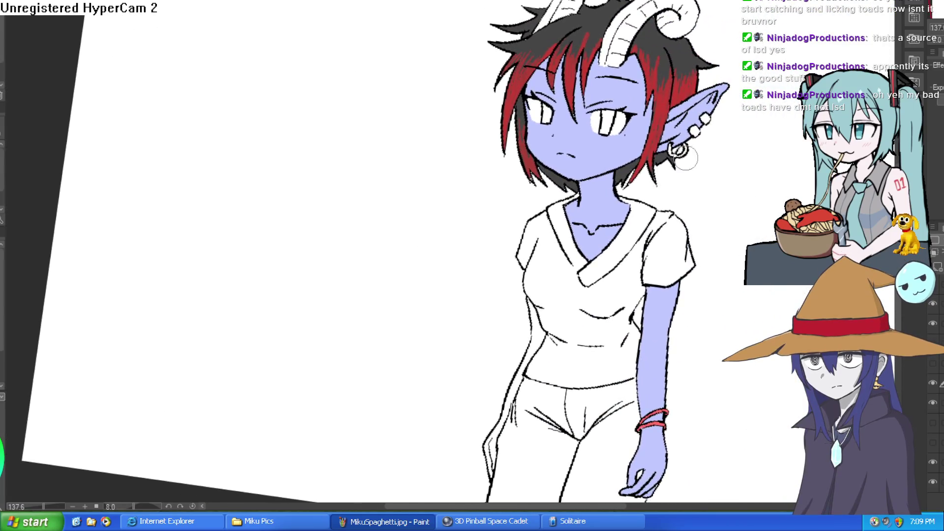
# - Undo both new pupils and briefly hide, then reshow, the black hair fill
pyautogui.moveTo(681, 160); pyautogui.dragTo(689, 87)
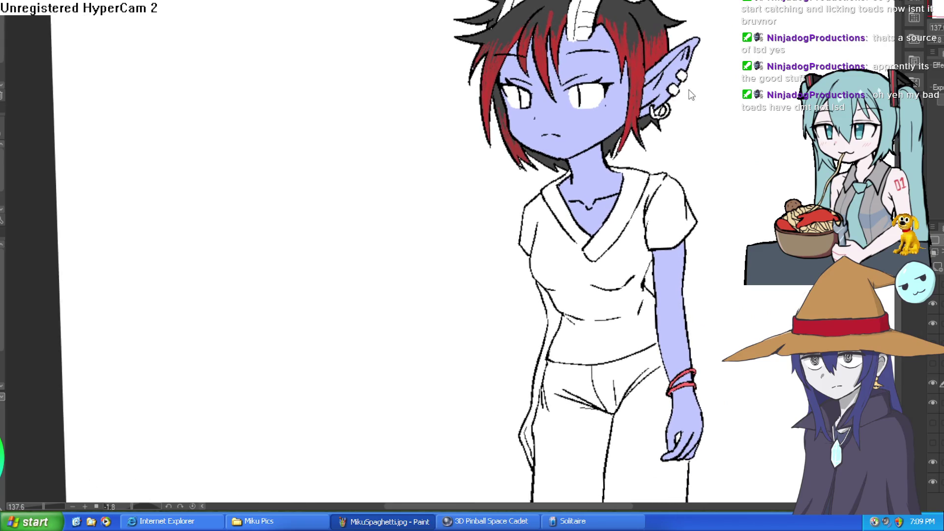
pyautogui.hotkey('ctrl', 'z')
pyautogui.hotkey('ctrl', 'z')
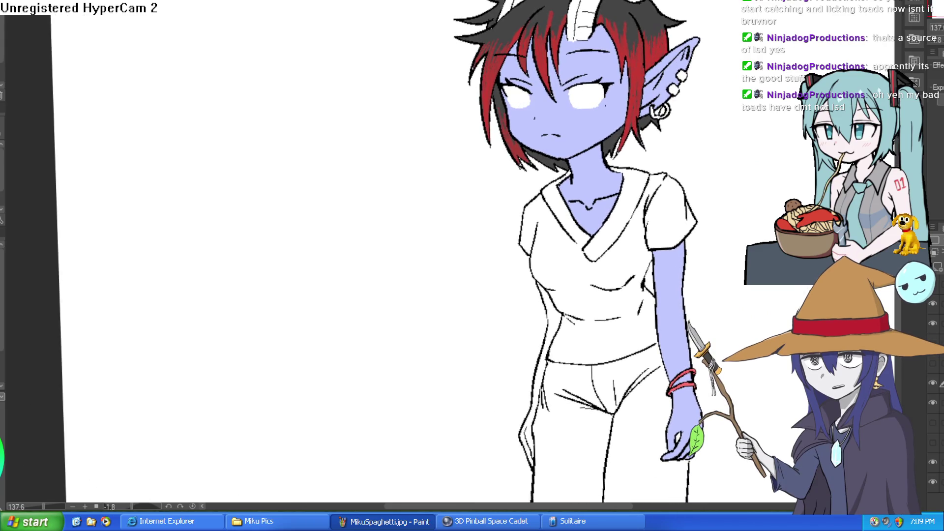
pyautogui.click(933, 324)
pyautogui.click(933, 323)
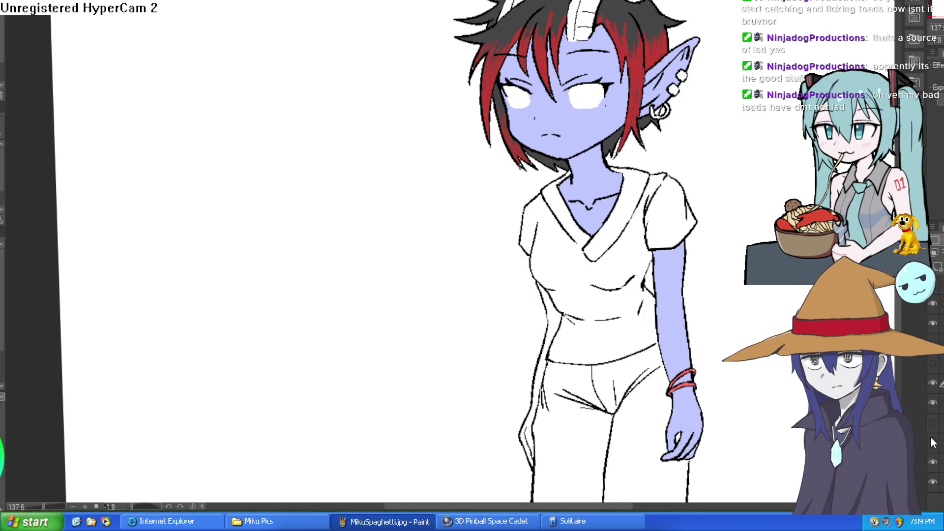
# - Hide the blue skin fill, leaving the cyan shirt and red-eye layer hidden too
pyautogui.click(931, 402)
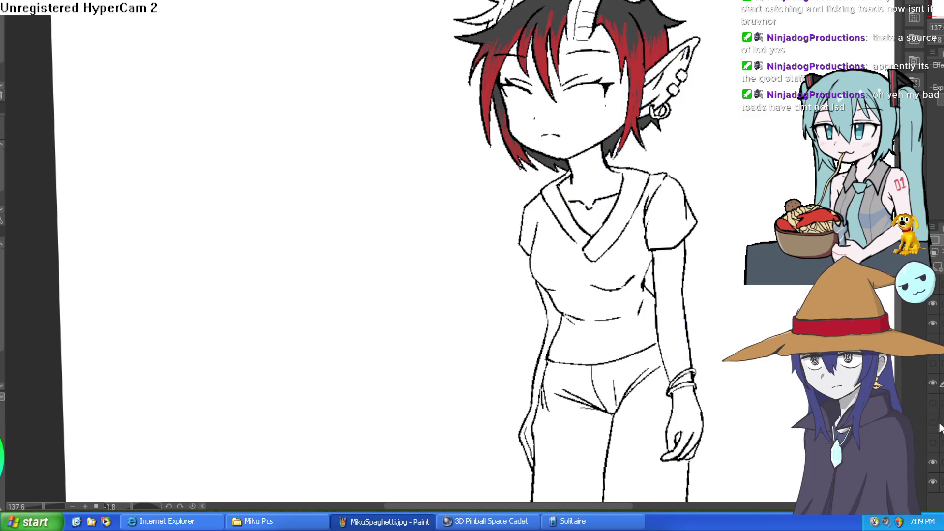
pyautogui.click(932, 423)
pyautogui.click(931, 424)
pyautogui.moveTo(703, 296); pyautogui.dragTo(611, 224)
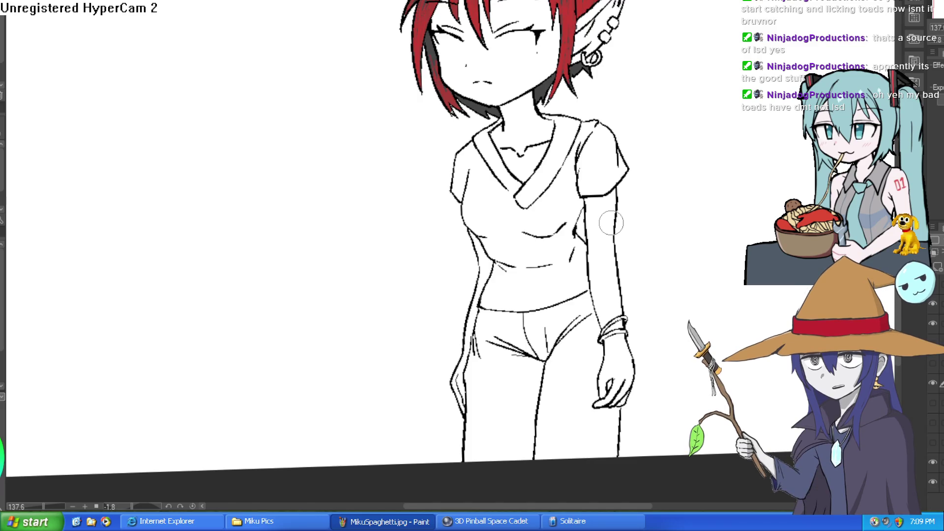
# - Erase the stray tip of the upper eyelash stroke with a larger eraser
pyautogui.scroll(5, 392, 23)
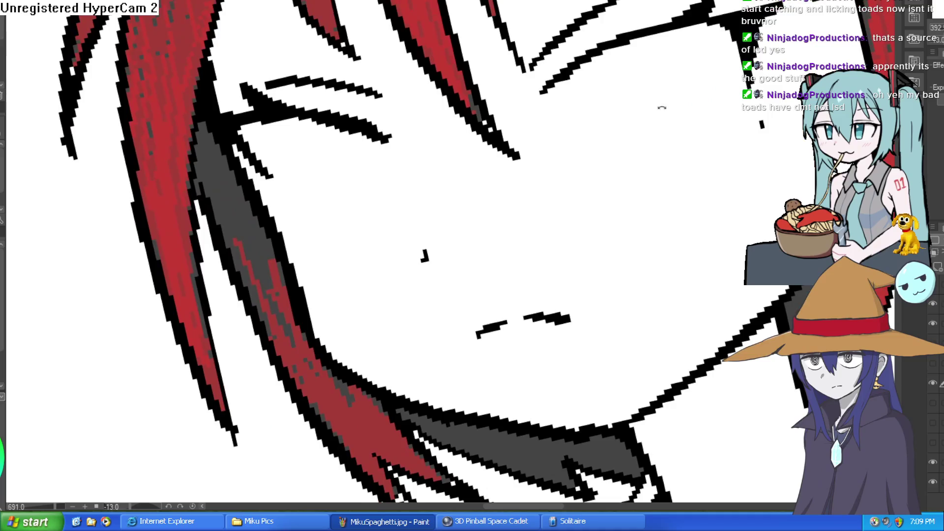
pyautogui.moveTo(662, 107); pyautogui.dragTo(611, 152)
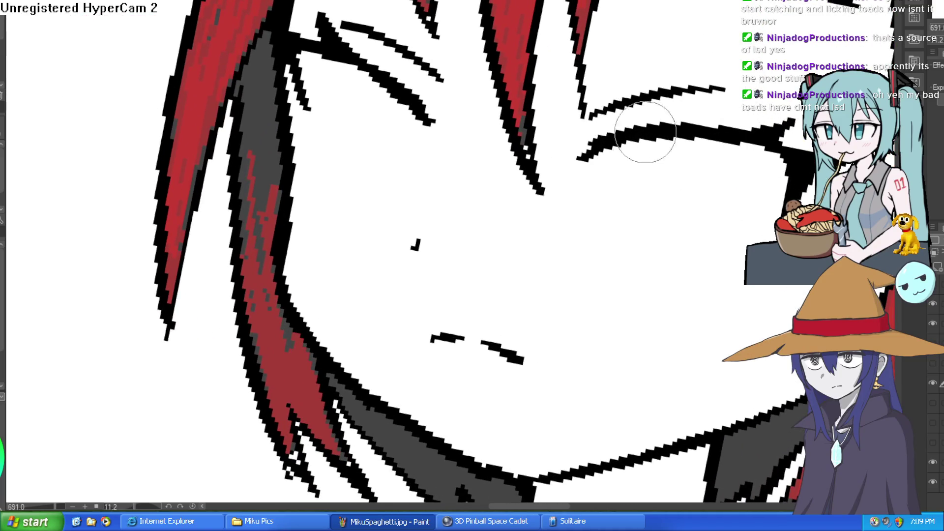
pyautogui.press('e')
pyautogui.click(419, 115)
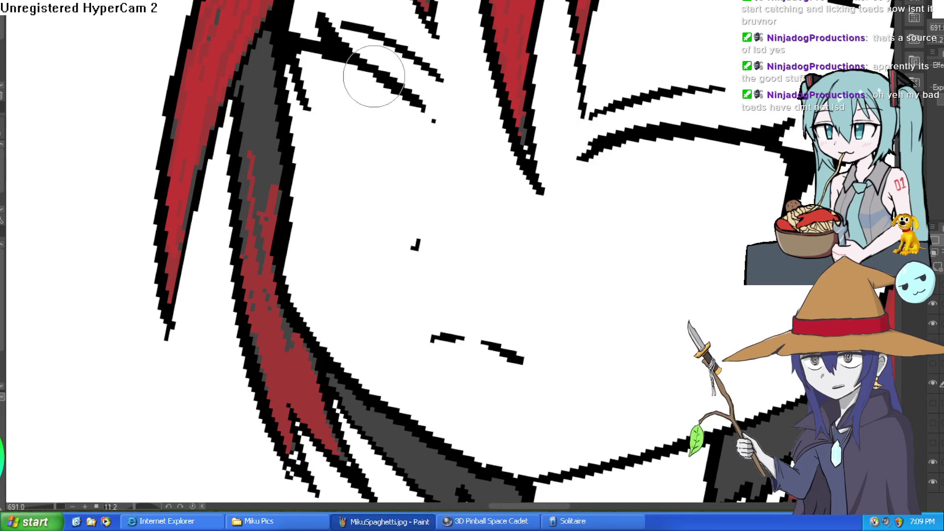
# - Draw tall rounded pupil outlines in both eyes, reshaping their sides
pyautogui.moveTo(370, 74)
pyautogui.mouseDown()
pyautogui.moveTo(363, 114)
pyautogui.moveTo(405, 179)
pyautogui.moveTo(424, 108)
pyautogui.mouseUp()
pyautogui.moveTo(601, 112)
pyautogui.mouseDown()
pyautogui.moveTo(587, 170)
pyautogui.moveTo(609, 217)
pyautogui.moveTo(635, 222)
pyautogui.mouseUp()
pyautogui.moveTo(663, 116); pyautogui.dragTo(632, 217)
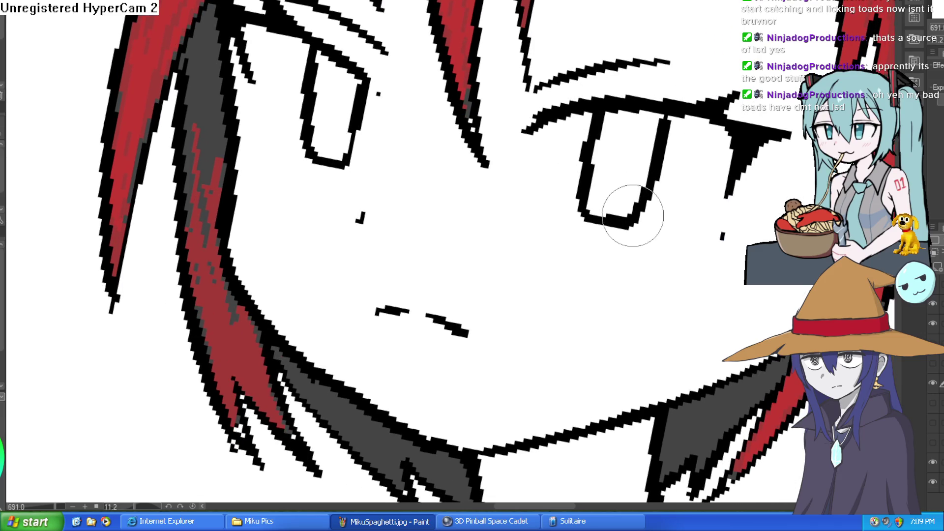
pyautogui.moveTo(592, 114)
pyautogui.mouseDown()
pyautogui.moveTo(585, 204)
pyautogui.moveTo(600, 123)
pyautogui.moveTo(642, 116)
pyautogui.moveTo(632, 221)
pyautogui.moveTo(608, 205)
pyautogui.mouseUp()
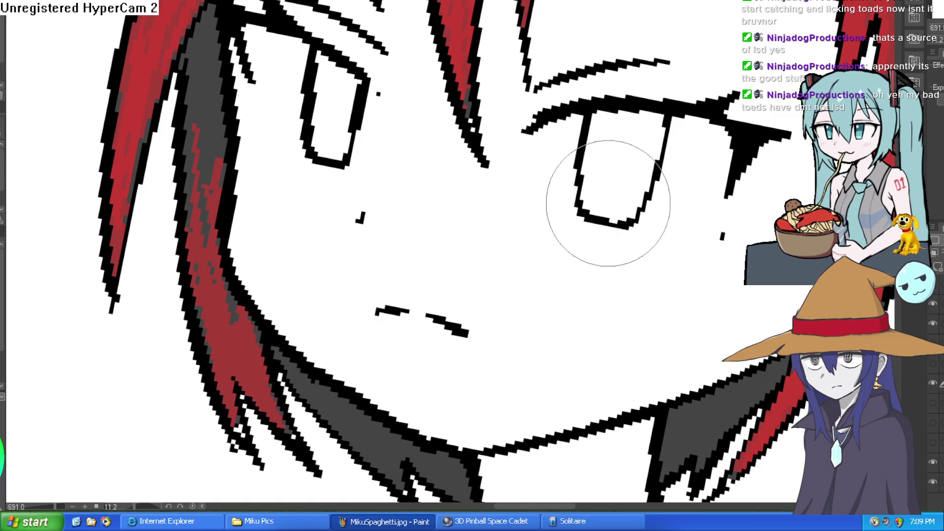
pyautogui.moveTo(320, 158)
pyautogui.mouseDown()
pyautogui.moveTo(327, 59)
pyautogui.moveTo(318, 134)
pyautogui.moveTo(347, 95)
pyautogui.mouseUp()
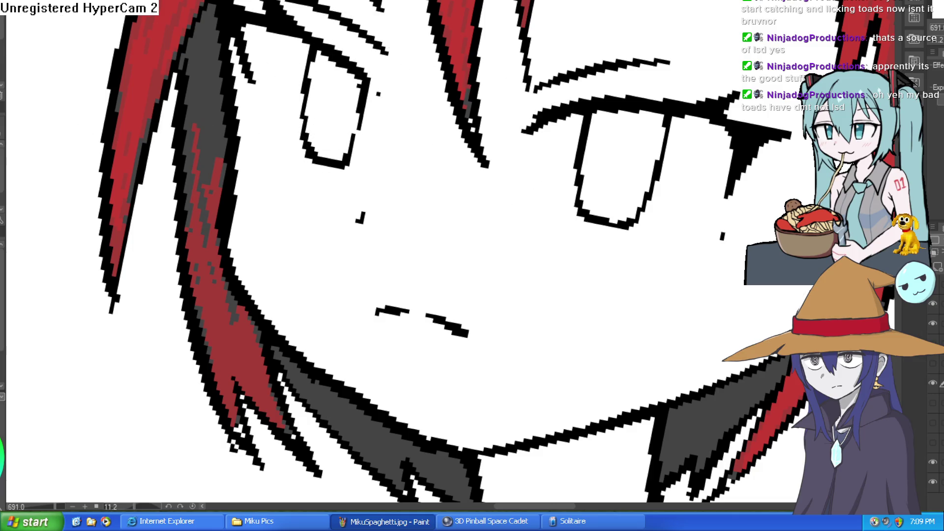
pyautogui.scroll(-5, 407, 84)
# - Extend the right eye's eyelash stroke, redrawing it thinner after a too-thick attempt
pyautogui.scroll(5, 349, 227)
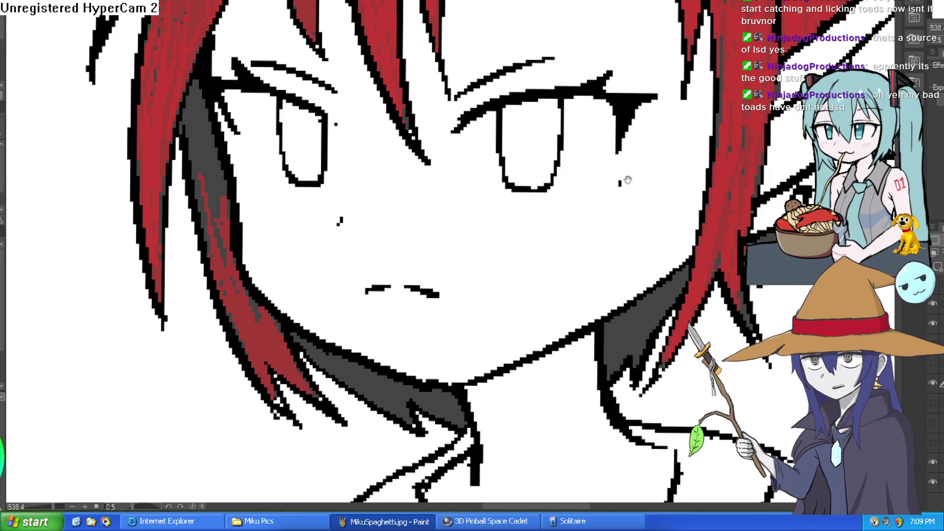
pyautogui.moveTo(631, 178); pyautogui.dragTo(586, 160)
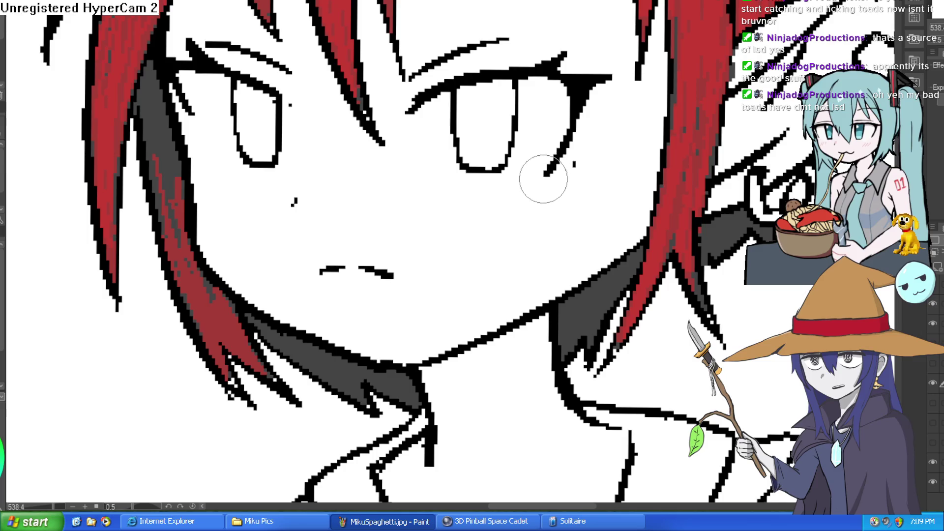
pyautogui.moveTo(569, 135); pyautogui.dragTo(538, 175)
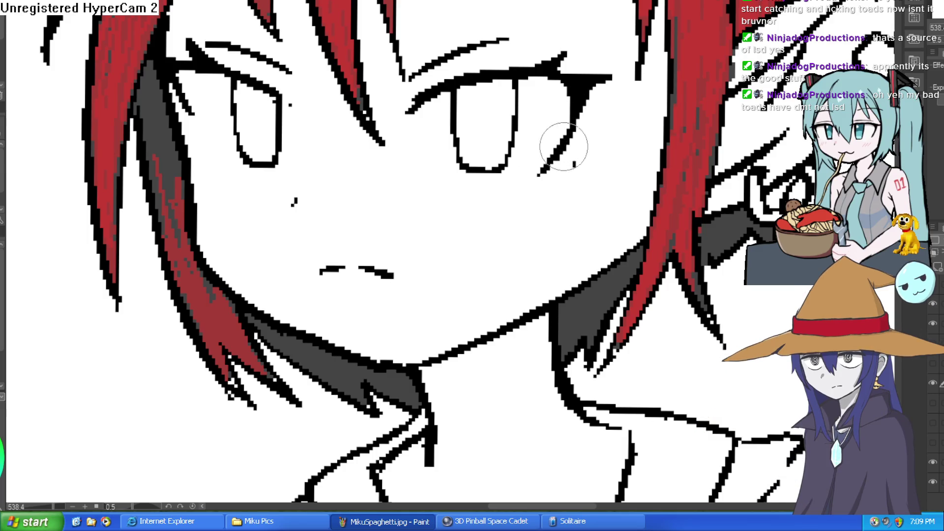
pyautogui.hotkey('ctrl', 'z')
pyautogui.moveTo(569, 132)
pyautogui.mouseDown()
pyautogui.moveTo(538, 174)
pyautogui.moveTo(390, 70)
pyautogui.mouseUp()
# - Enlarge the brush and fill the upper eyelash wedge solid black
pyautogui.scroll(2, 390, 70)
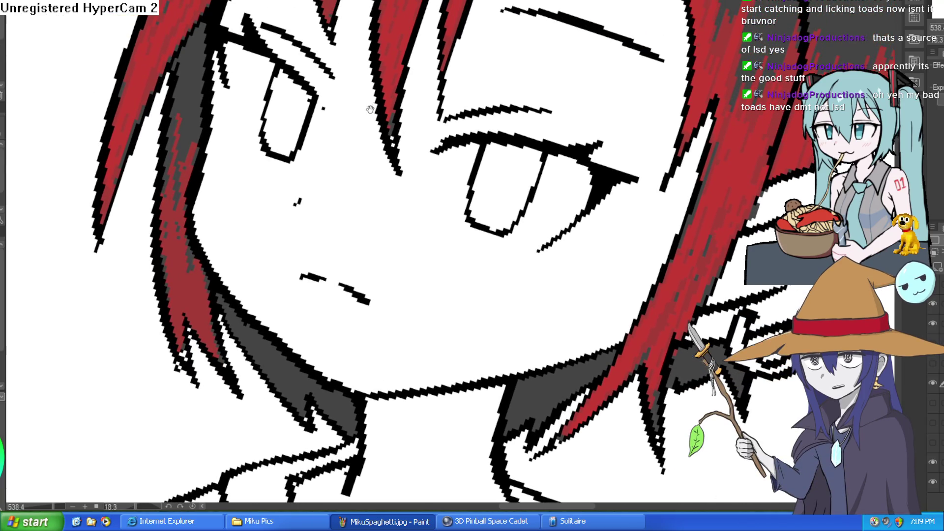
pyautogui.scroll(1, 253, 64)
pyautogui.press(']')
pyautogui.press(']')
pyautogui.moveTo(285, 53)
pyautogui.mouseDown()
pyautogui.moveTo(375, 51)
pyautogui.moveTo(328, 20)
pyautogui.mouseUp()
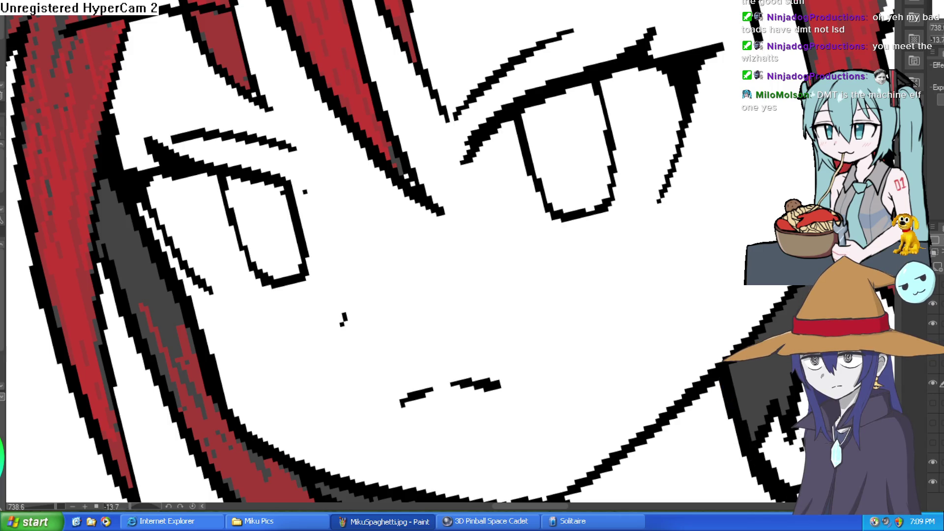
pyautogui.moveTo(158, 205); pyautogui.dragTo(187, 174)
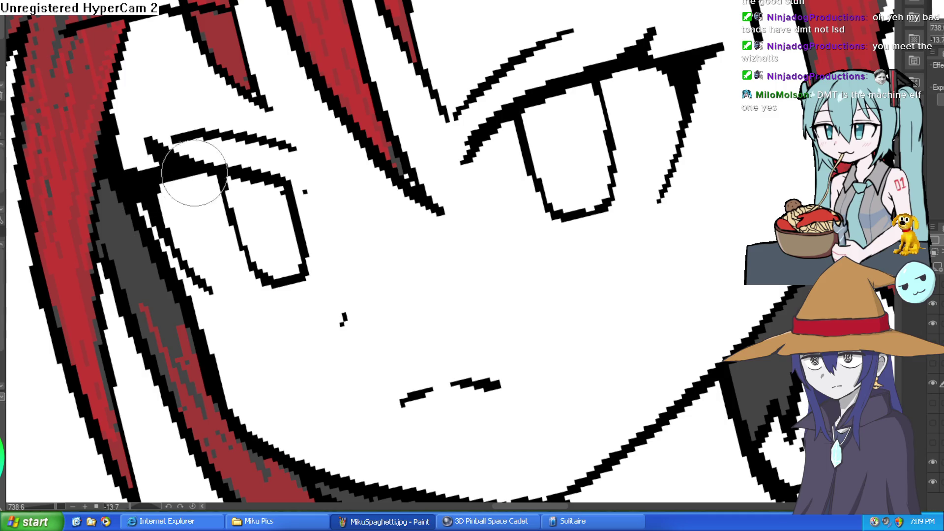
# - Ink a thicker, darker jaw and chin line, then sketch a zigzag beside the ear
pyautogui.moveTo(442, 122); pyautogui.dragTo(293, 224)
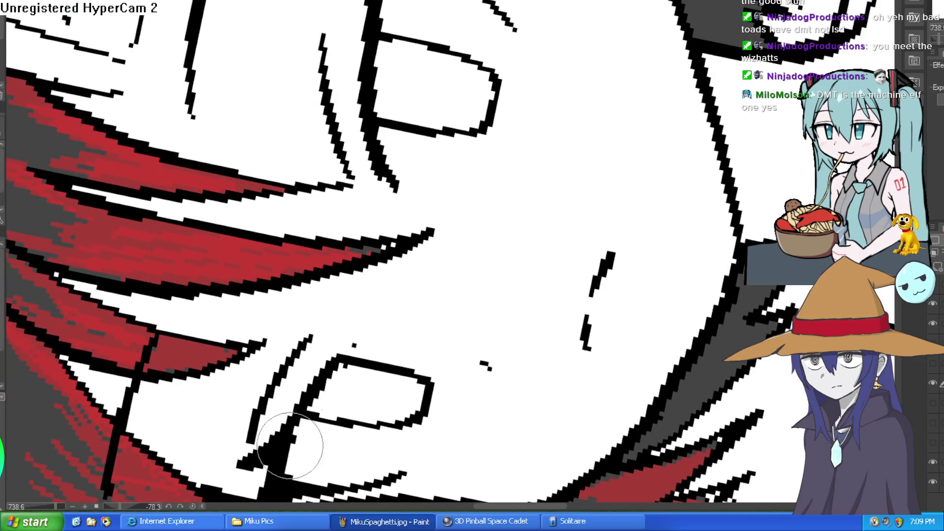
pyautogui.moveTo(354, 337)
pyautogui.mouseDown()
pyautogui.moveTo(543, 254)
pyautogui.moveTo(525, 312)
pyautogui.mouseUp()
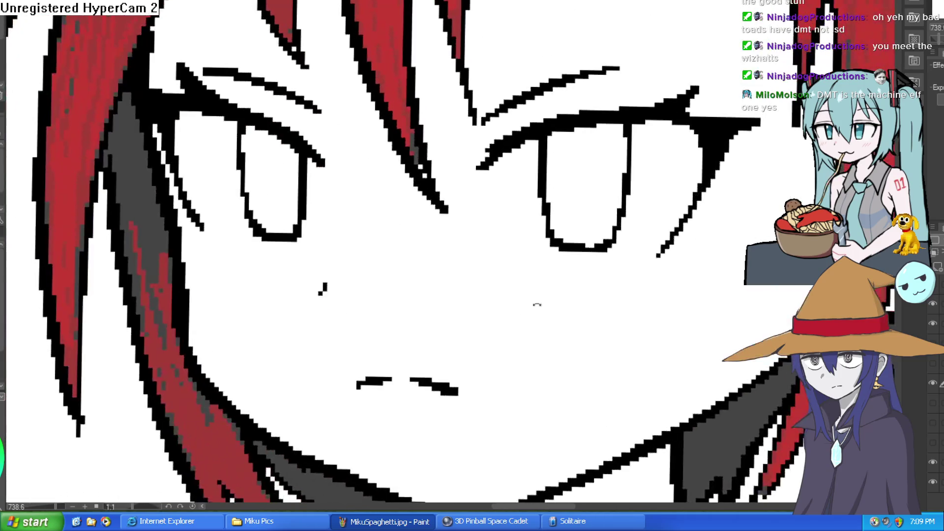
pyautogui.scroll(-8, 662, 288)
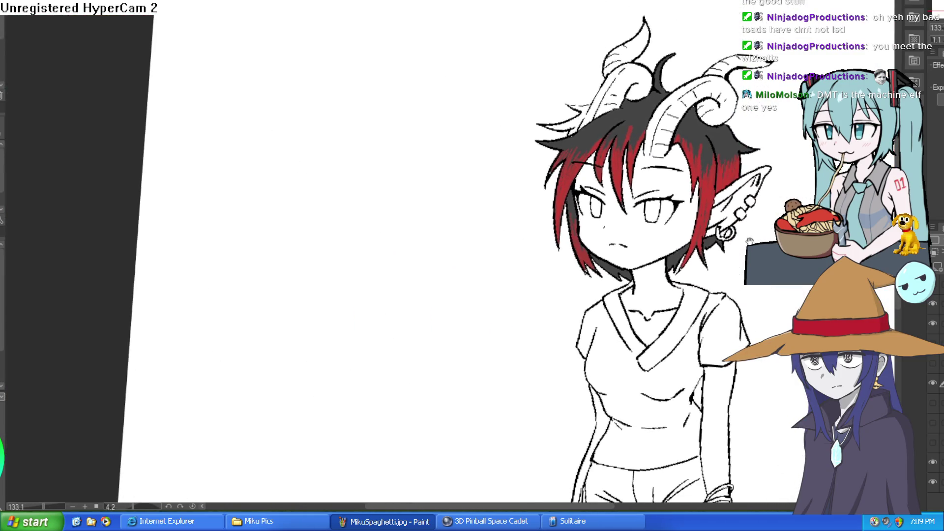
pyautogui.scroll(6, 635, 217)
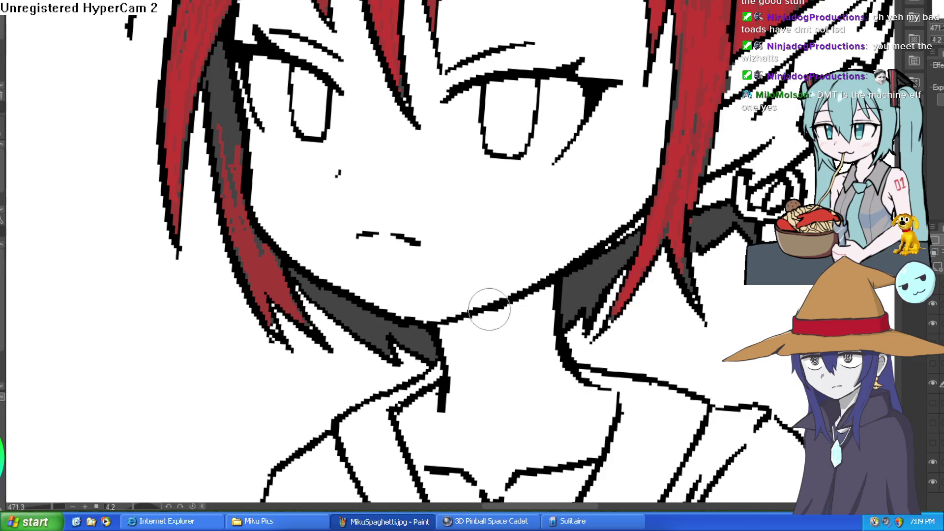
pyautogui.moveTo(278, 246)
pyautogui.mouseDown()
pyautogui.moveTo(401, 313)
pyautogui.moveTo(441, 307)
pyautogui.mouseUp()
pyautogui.scroll(-6, 441, 306)
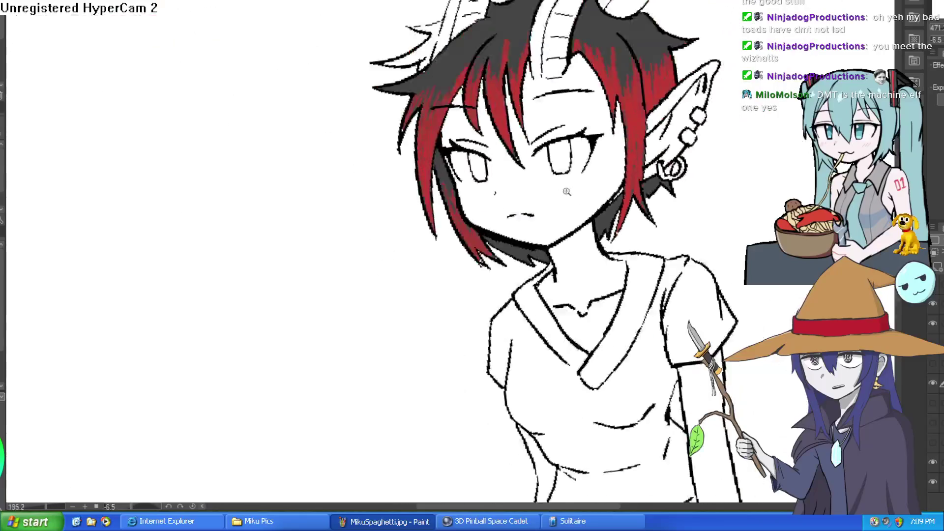
pyautogui.scroll(2, 626, 156)
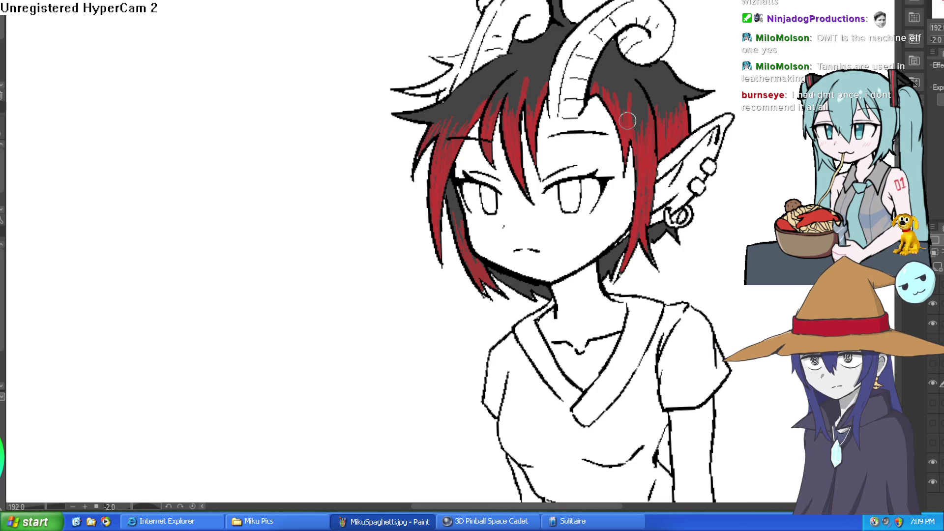
pyautogui.moveTo(748, 178); pyautogui.dragTo(806, 186)
# - Undo the zigzag stroke and paint solid black pupils in both eyes
pyautogui.hotkey('ctrl', 'z')
pyautogui.scroll(5, 581, 204)
pyautogui.moveTo(555, 171); pyautogui.dragTo(570, 173)
pyautogui.click(237, 185)
pyautogui.moveTo(238, 187); pyautogui.dragTo(239, 169)
# - Select the area around the girl's mouth
pyautogui.scroll(-7, 585, 151)
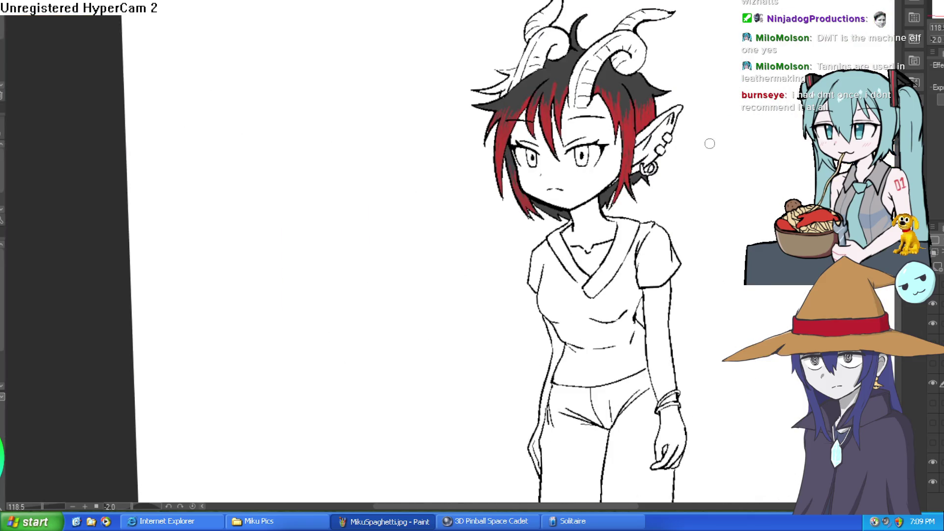
pyautogui.scroll(6, 585, 153)
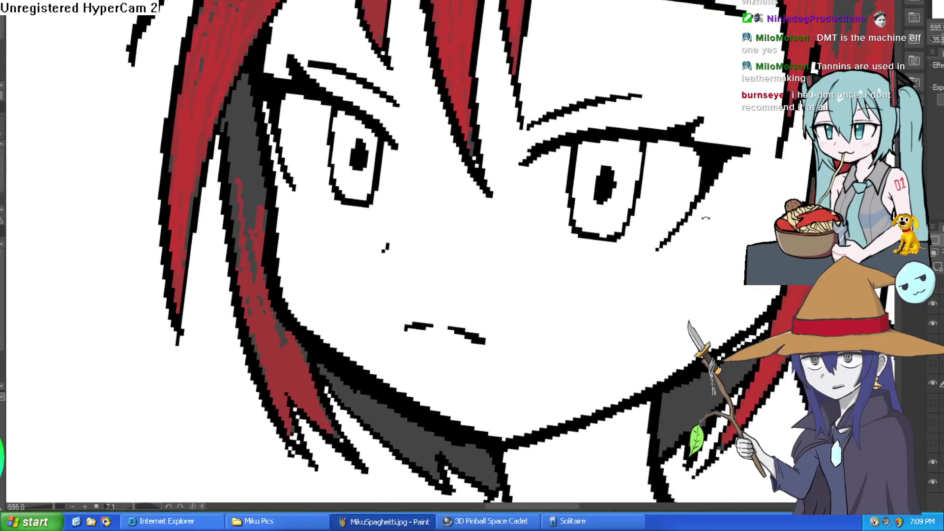
pyautogui.moveTo(585, 153); pyautogui.dragTo(431, 156)
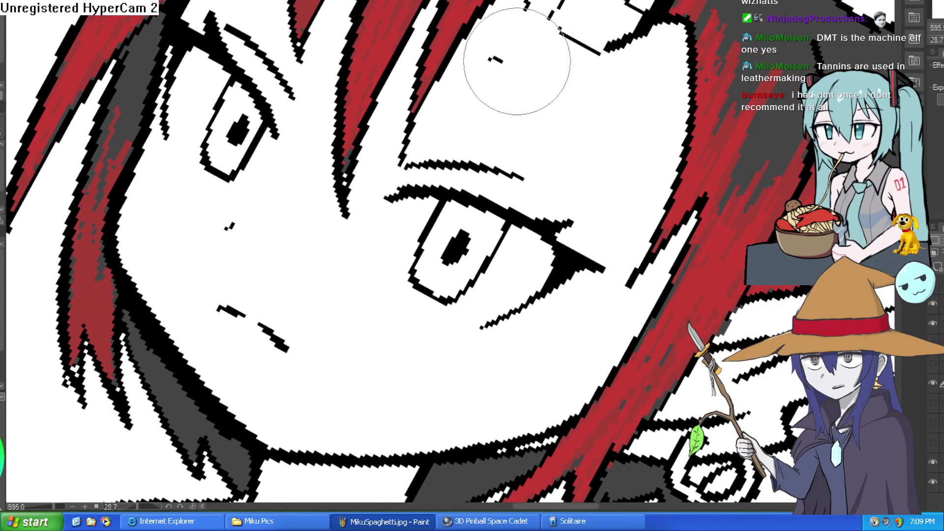
pyautogui.scroll(-8, 642, 126)
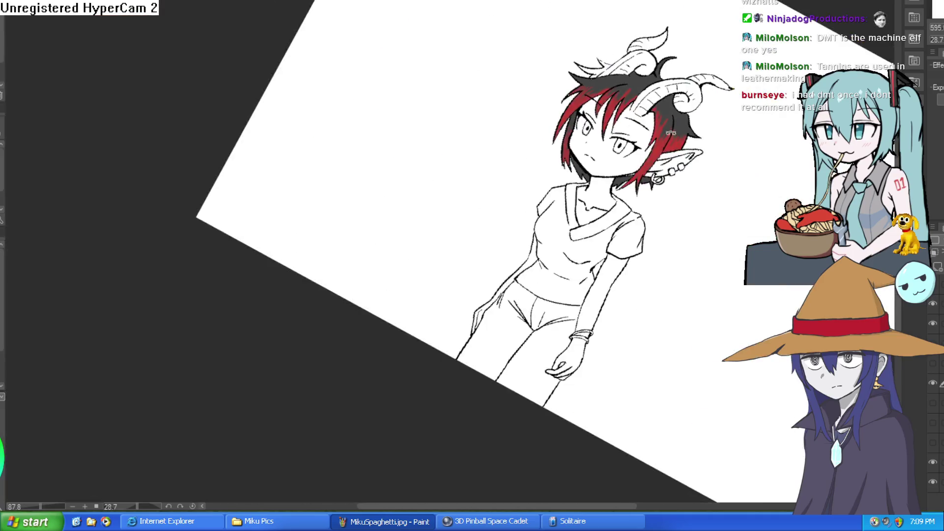
pyautogui.scroll(5, 514, 21)
pyautogui.scroll(-3, 480, 63)
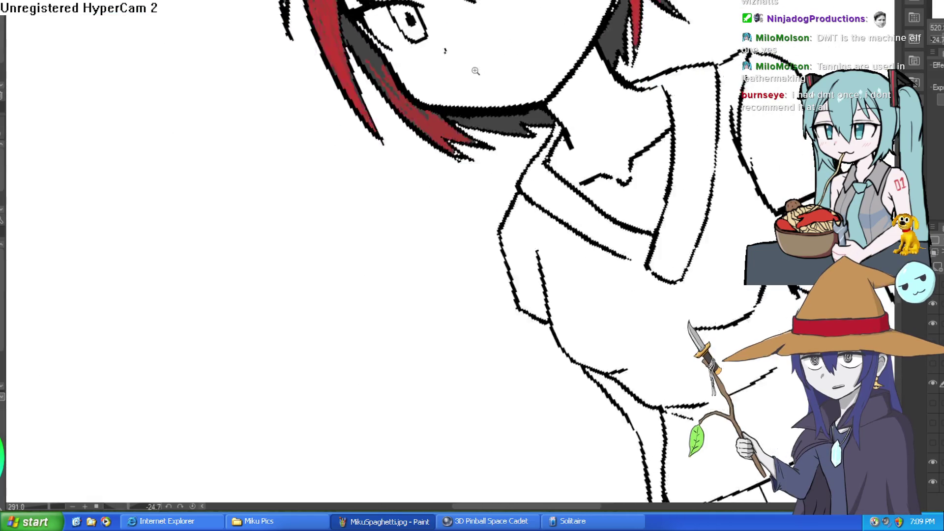
pyautogui.scroll(3, 474, 73)
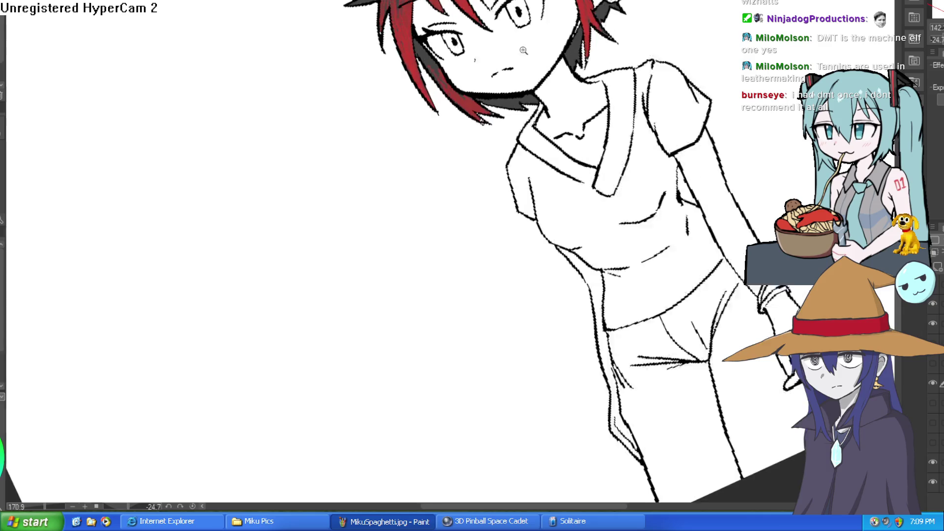
pyautogui.moveTo(475, 73)
pyautogui.mouseDown()
pyautogui.moveTo(468, 84)
pyautogui.moveTo(473, 74)
pyautogui.mouseUp()
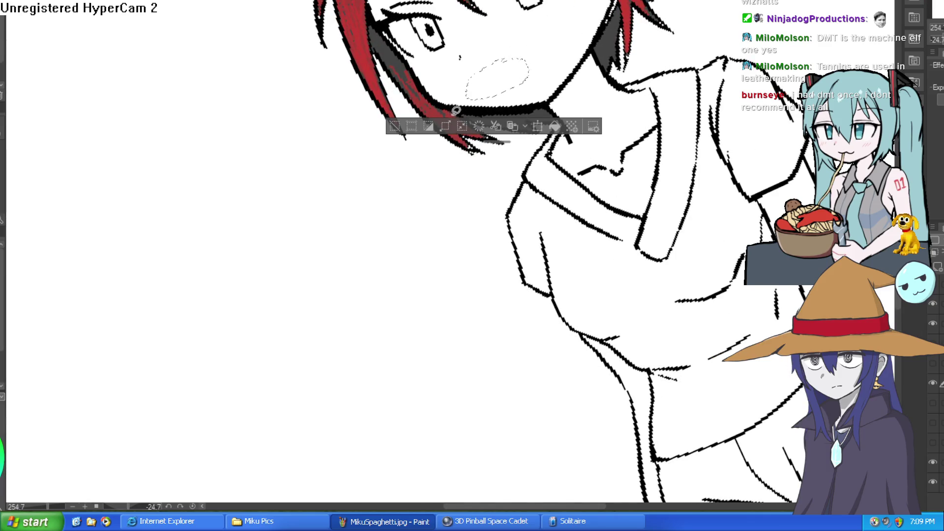
# - Deselect the mouth area and rotate the view back upright
pyautogui.click(401, 127)
pyautogui.moveTo(640, 137); pyautogui.dragTo(645, 181)
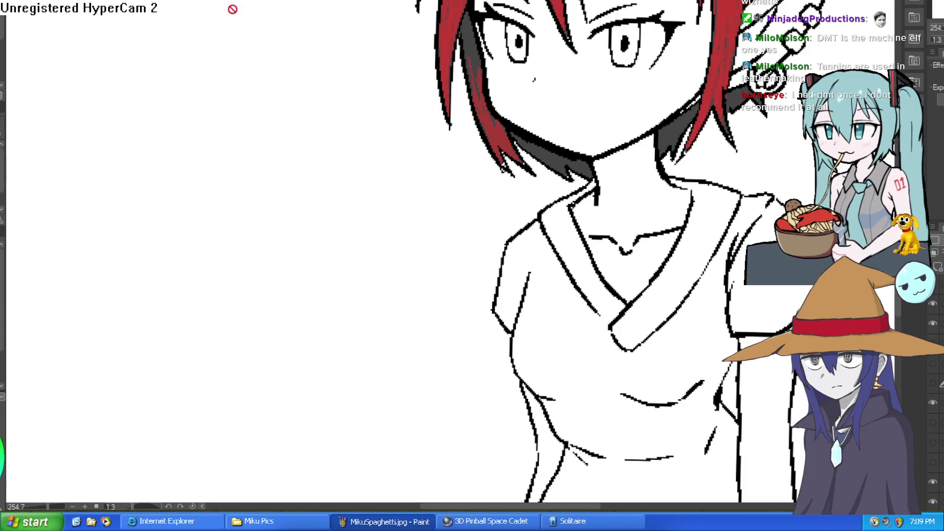
# - Hide and reshow the line-art layer to compare the eyes
pyautogui.scroll(2, 601, 109)
pyautogui.moveTo(600, 109); pyautogui.dragTo(533, 144)
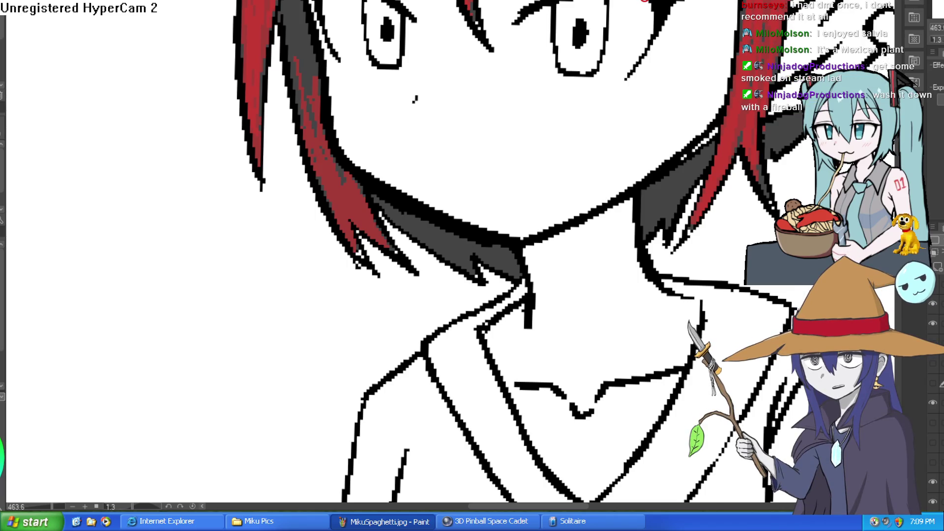
pyautogui.scroll(3, 484, 152)
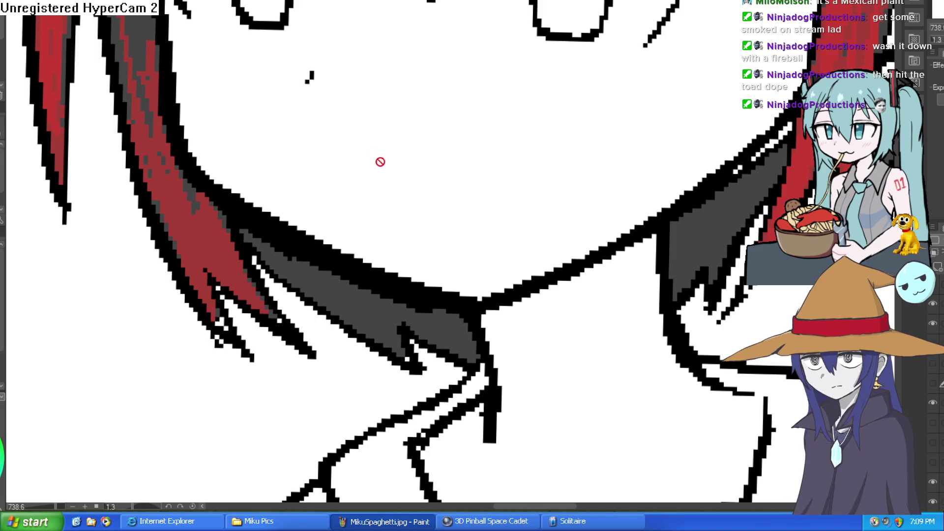
pyautogui.click(933, 403)
pyautogui.click(933, 403)
# - Ink short face strokes and thicken the outer end of the right upper eyelid
pyautogui.moveTo(377, 203); pyautogui.dragTo(458, 137)
pyautogui.hotkey('ctrl', 'z')
pyautogui.moveTo(388, 211)
pyautogui.mouseDown()
pyautogui.moveTo(419, 172)
pyautogui.moveTo(495, 114)
pyautogui.moveTo(631, 122)
pyautogui.moveTo(527, 75)
pyautogui.mouseUp()
pyautogui.scroll(-5, 495, 114)
pyautogui.scroll(3, 471, 170)
pyautogui.moveTo(553, 107)
pyautogui.mouseDown()
pyautogui.moveTo(475, 56)
pyautogui.moveTo(394, 123)
pyautogui.moveTo(434, 97)
pyautogui.mouseUp()
pyautogui.moveTo(479, 50)
pyautogui.mouseDown()
pyautogui.moveTo(469, 81)
pyautogui.moveTo(497, 75)
pyautogui.moveTo(483, 176)
pyautogui.mouseUp()
pyautogui.moveTo(308, 179)
pyautogui.mouseDown()
pyautogui.moveTo(448, 93)
pyautogui.moveTo(400, 162)
pyautogui.moveTo(376, 146)
pyautogui.moveTo(403, 138)
pyautogui.mouseUp()
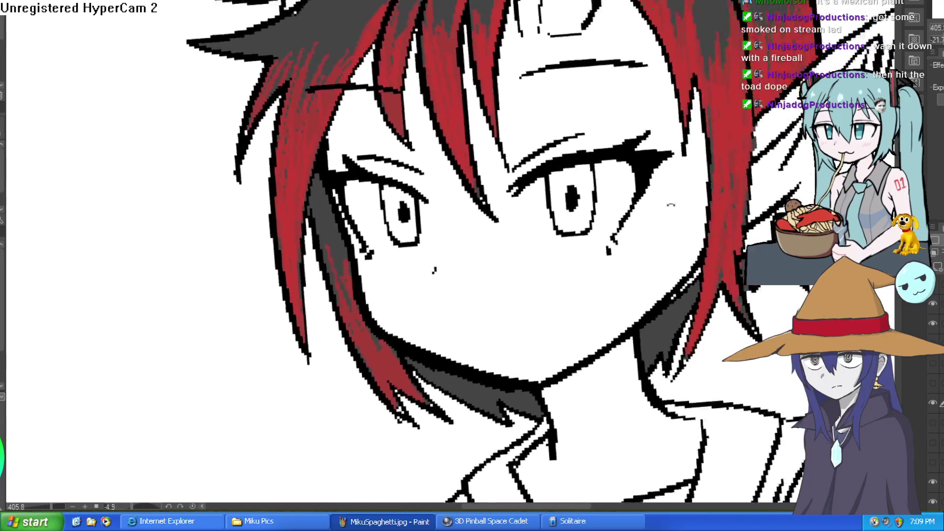
# - Add a few pixels below the left pupil
pyautogui.scroll(5, 541, 174)
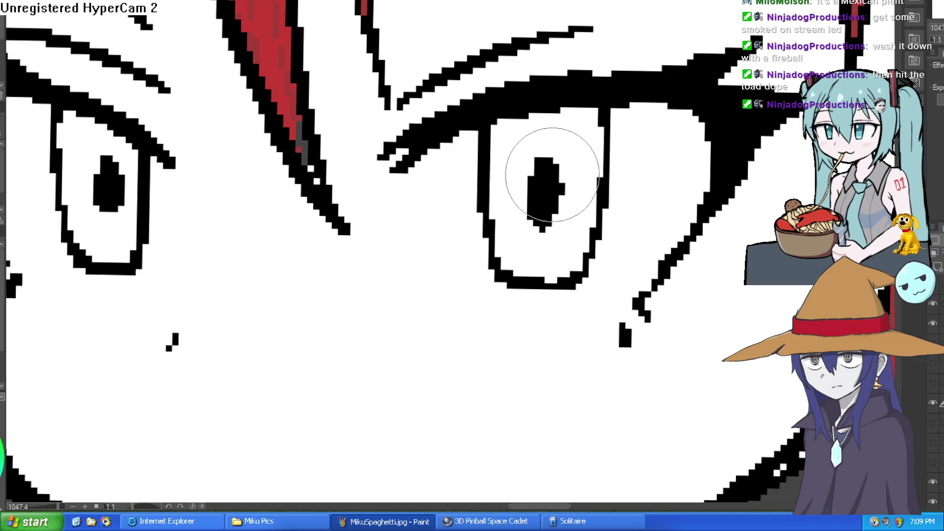
pyautogui.moveTo(108, 215)
pyautogui.mouseDown()
pyautogui.moveTo(99, 204)
pyautogui.moveTo(113, 214)
pyautogui.mouseUp()
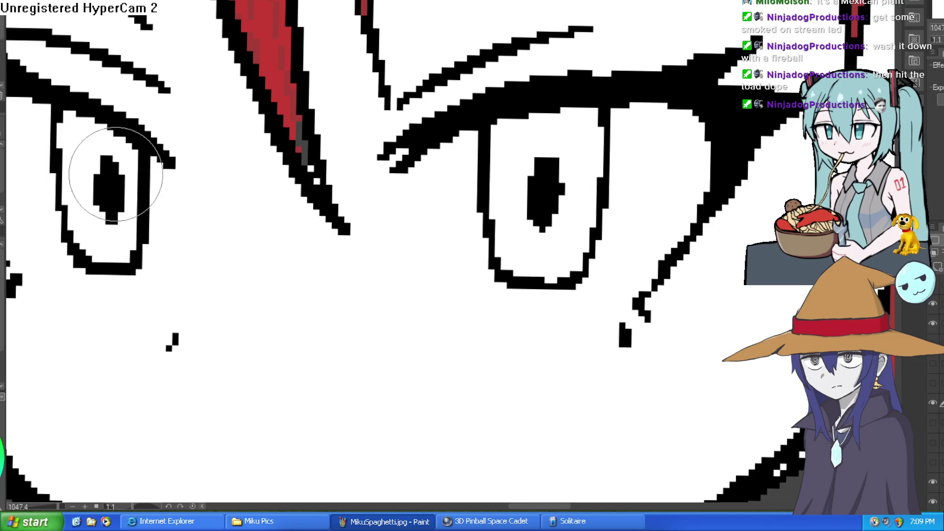
pyautogui.scroll(-3, 295, 138)
pyautogui.scroll(-3, 511, 177)
# - Thicken and lengthen the girl's mouth line
pyautogui.moveTo(521, 166); pyautogui.dragTo(571, 151)
pyautogui.scroll(3, 556, 231)
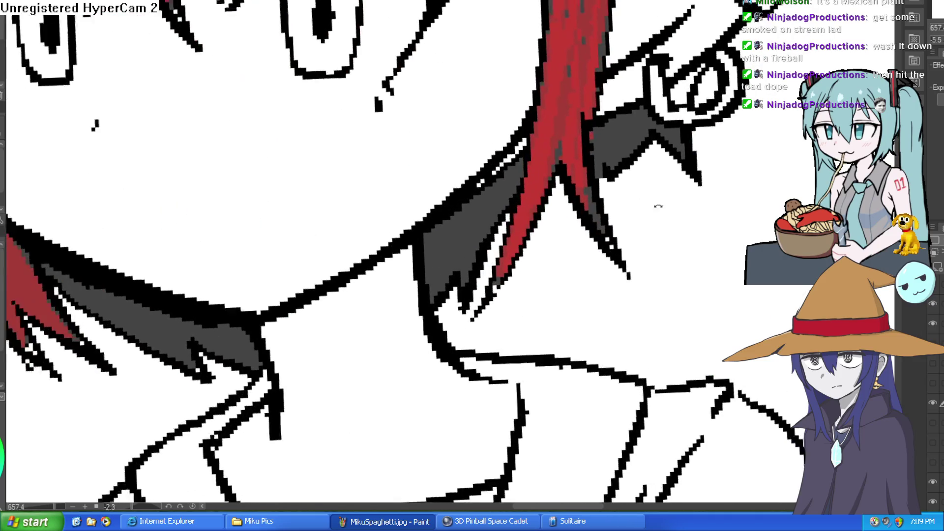
pyautogui.scroll(-2, 551, 134)
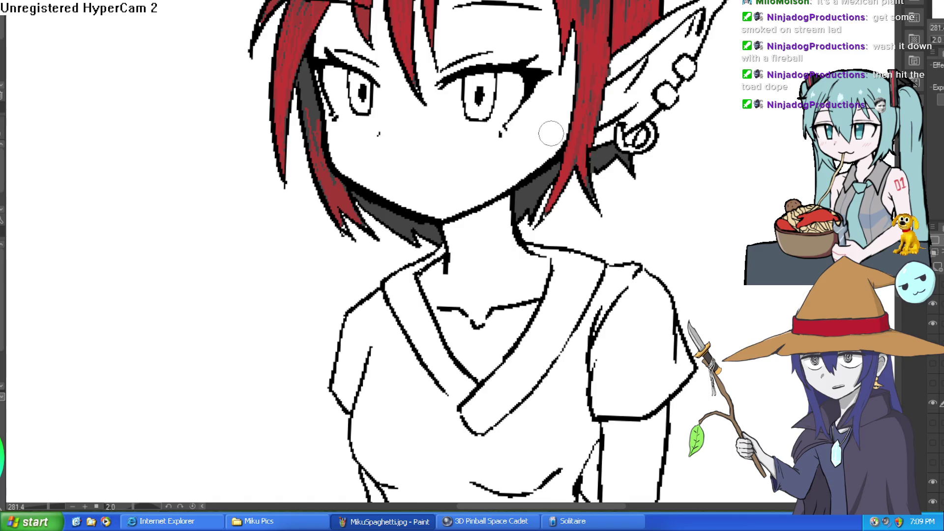
pyautogui.moveTo(411, 179)
pyautogui.mouseDown()
pyautogui.moveTo(432, 177)
pyautogui.moveTo(375, 193)
pyautogui.mouseUp()
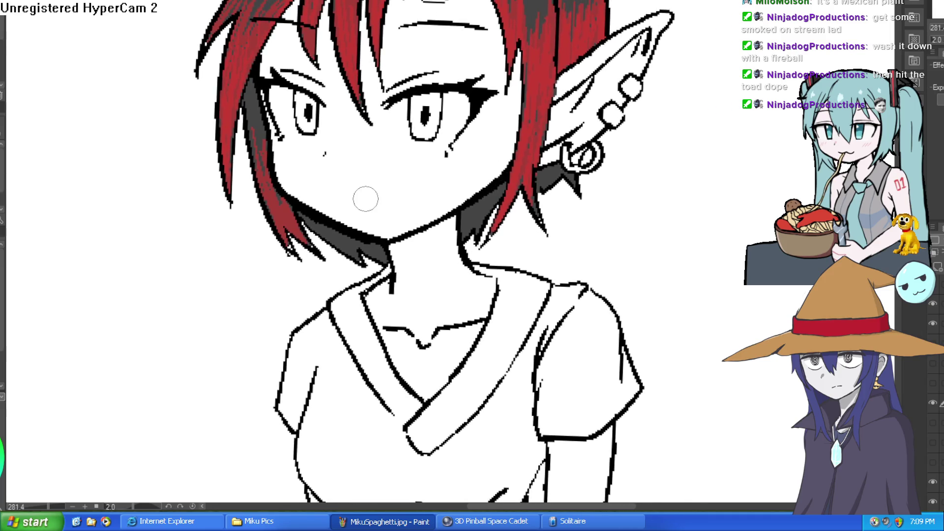
pyautogui.moveTo(461, 177)
pyautogui.mouseDown()
pyautogui.moveTo(558, 160)
pyautogui.moveTo(401, 218)
pyautogui.mouseUp()
pyautogui.scroll(3, 401, 218)
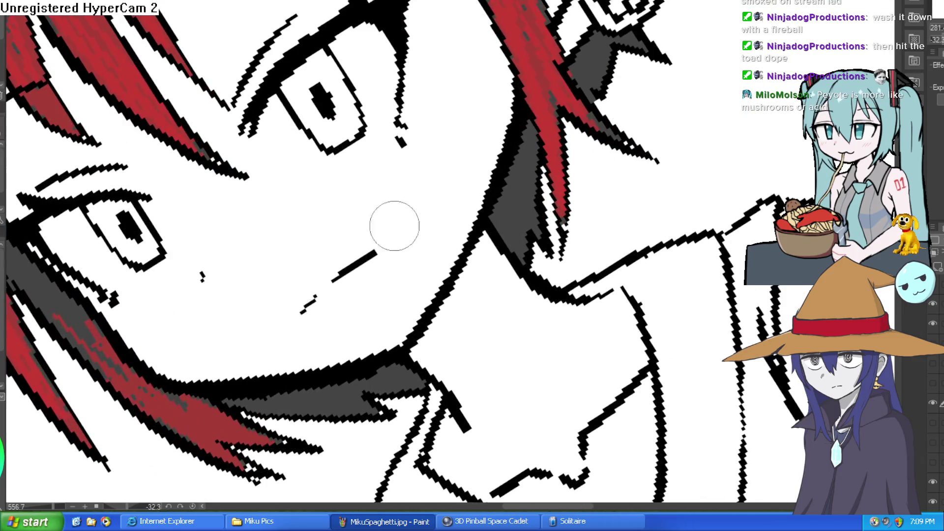
pyautogui.moveTo(315, 293); pyautogui.dragTo(298, 317)
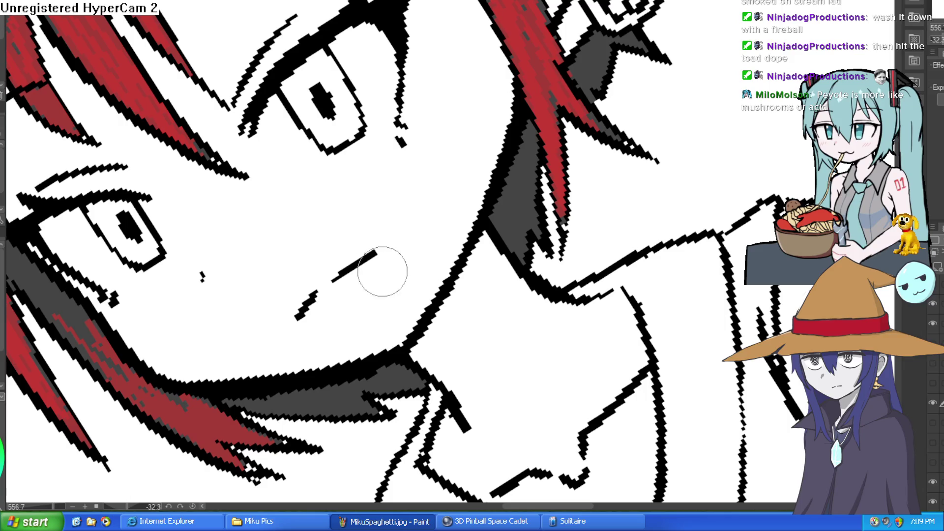
pyautogui.scroll(-5, 380, 272)
pyautogui.moveTo(379, 272)
pyautogui.mouseDown()
pyautogui.moveTo(568, 234)
pyautogui.moveTo(537, 199)
pyautogui.mouseUp()
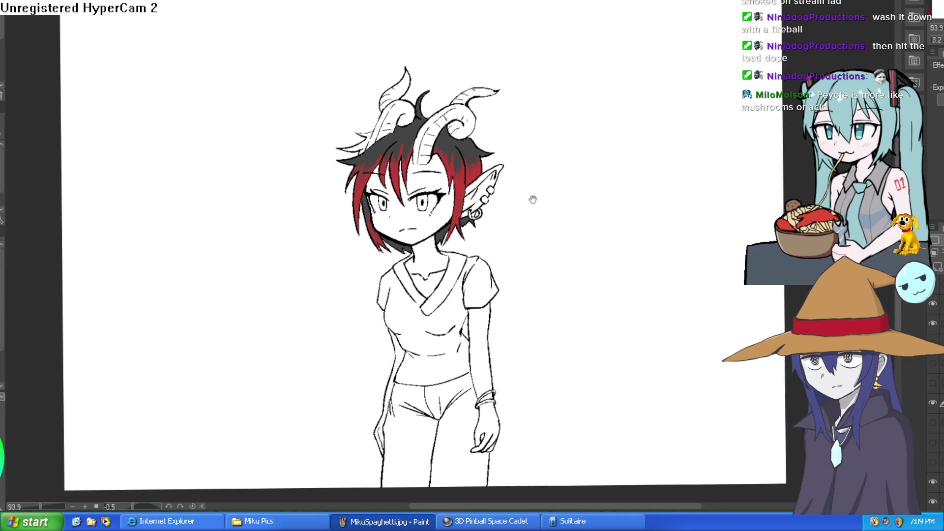
pyautogui.scroll(4, 537, 198)
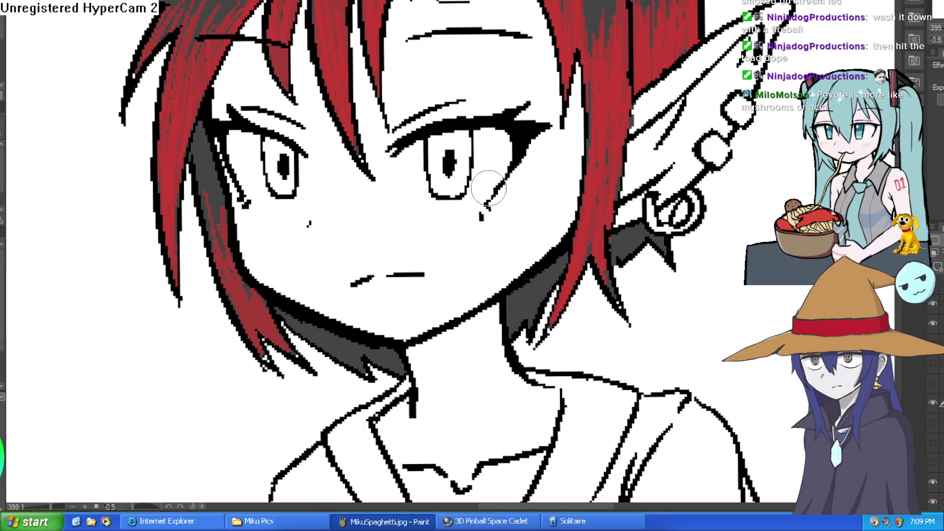